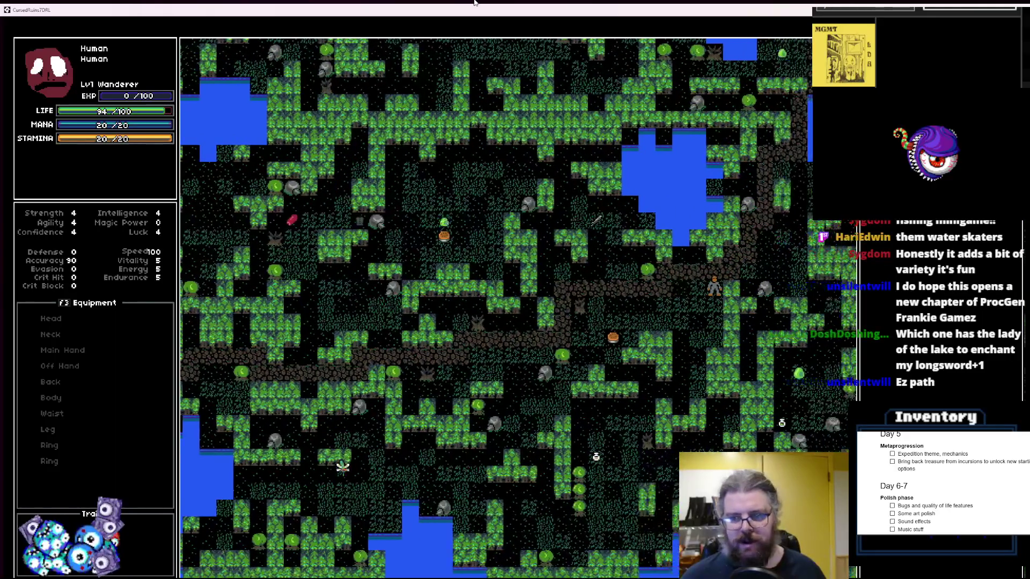
Walk the Wanderer up and right across the forest, then down-left beside the statue
key(Up)
key(Right)
key(Up)
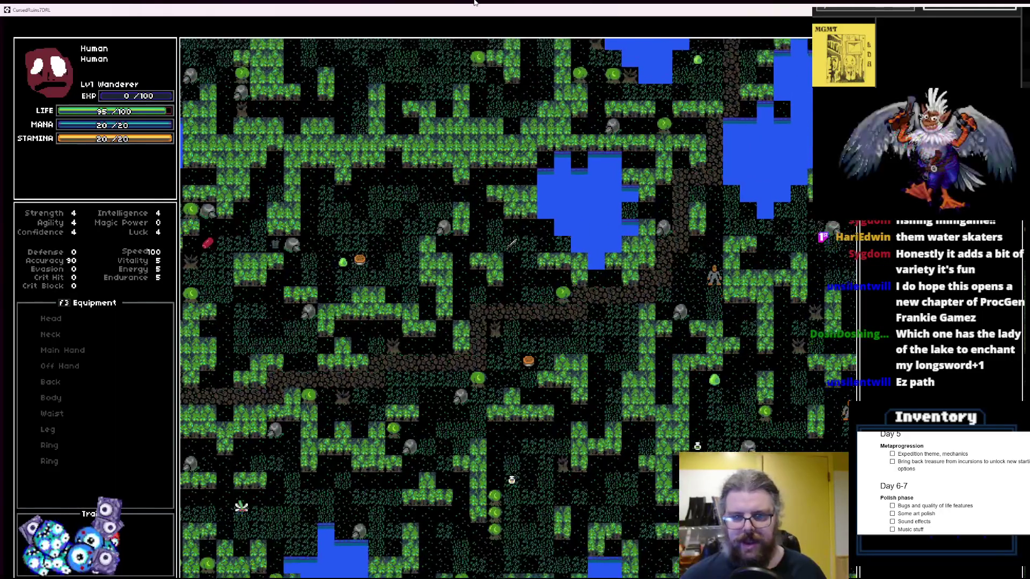
key(Up)
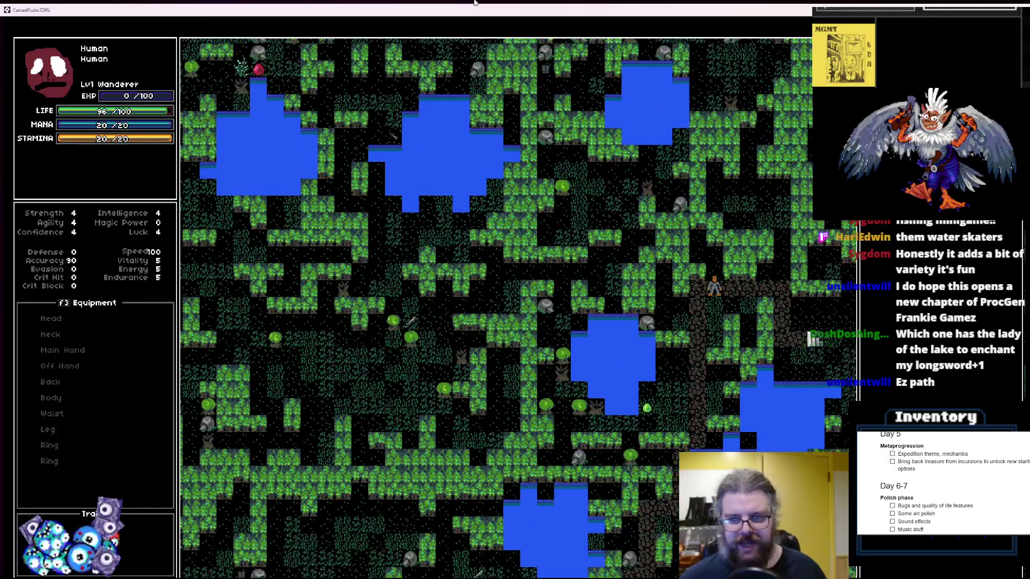
key(Right)
key(Right)
key(Right)
key(Down)
key(Right)
key(Right)
key(Down)
key(Right)
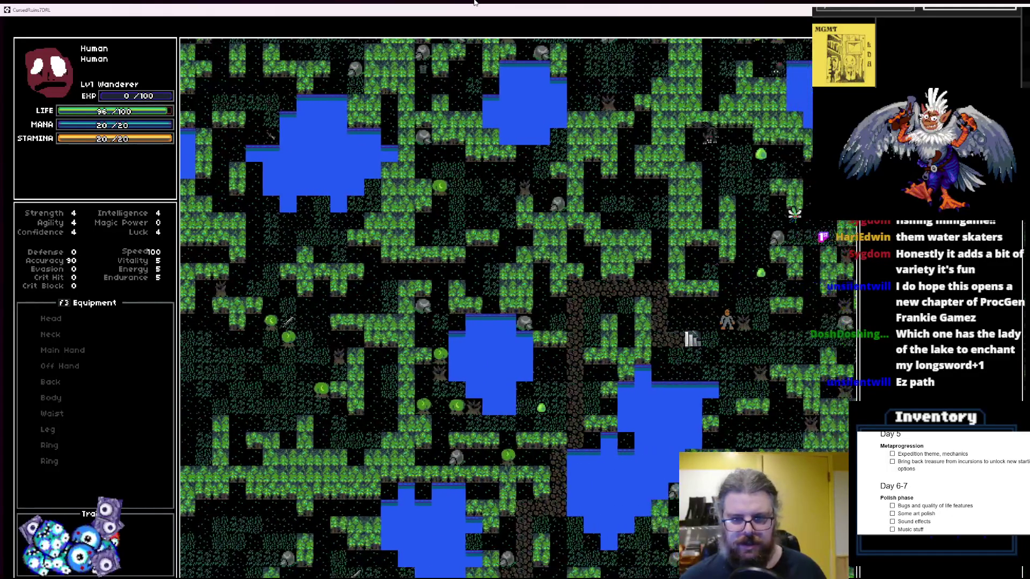
key(Left)
key(Down)
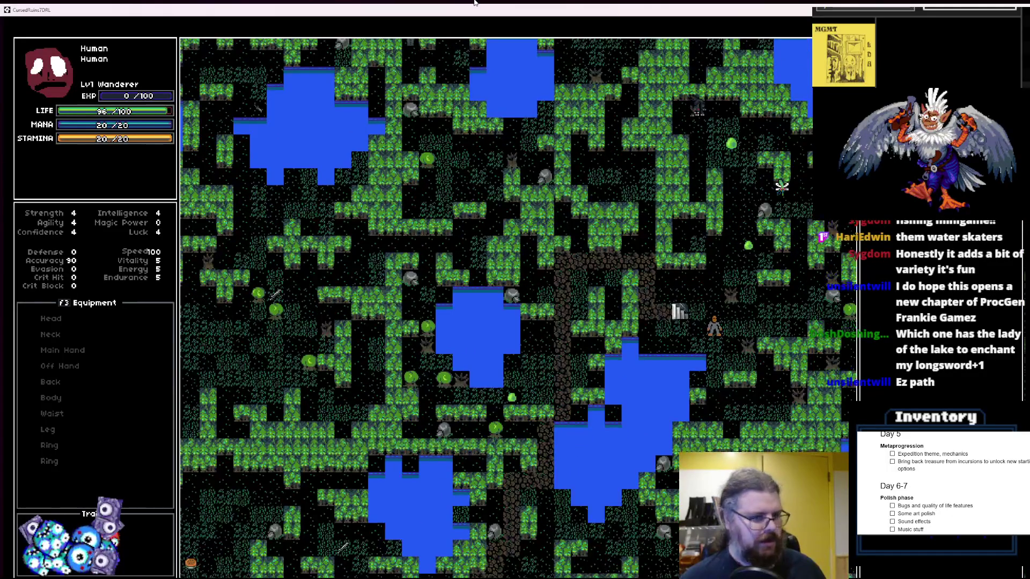
Walk along the dirt path below the statue, then restore the game from fullscreen to a window
key(Left)
key(Down)
key(Left)
key(Up)
key(Up)
key(Left)
key(Up)
key(Up)
key(Left)
key(Up)
key(Left)
key(Down)
key(Down)
key(Left)
key(Down)
key(Down)
key(Left)
key(Down)
key(Down)
key(Left)
key(Down)
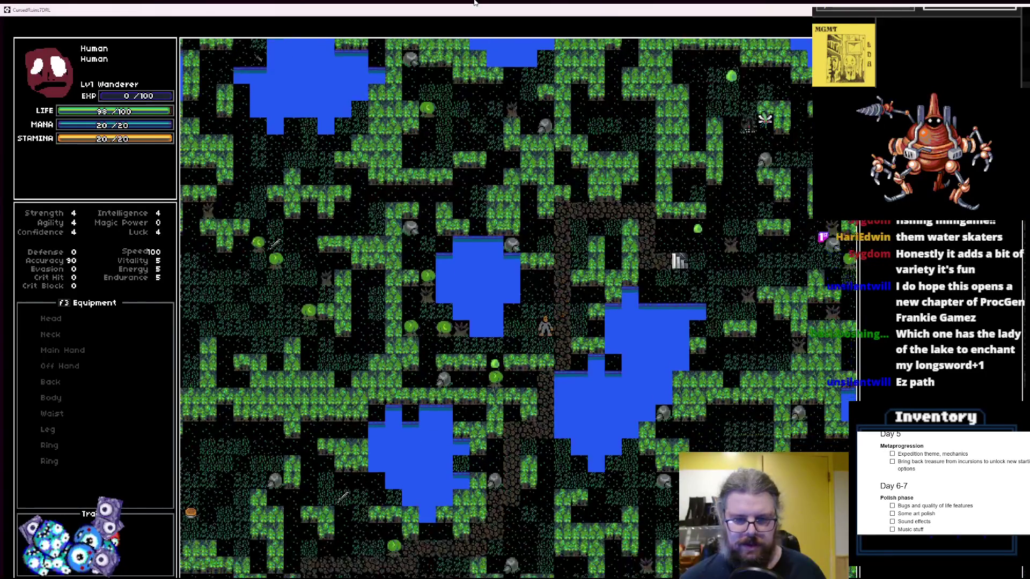
key(Down)
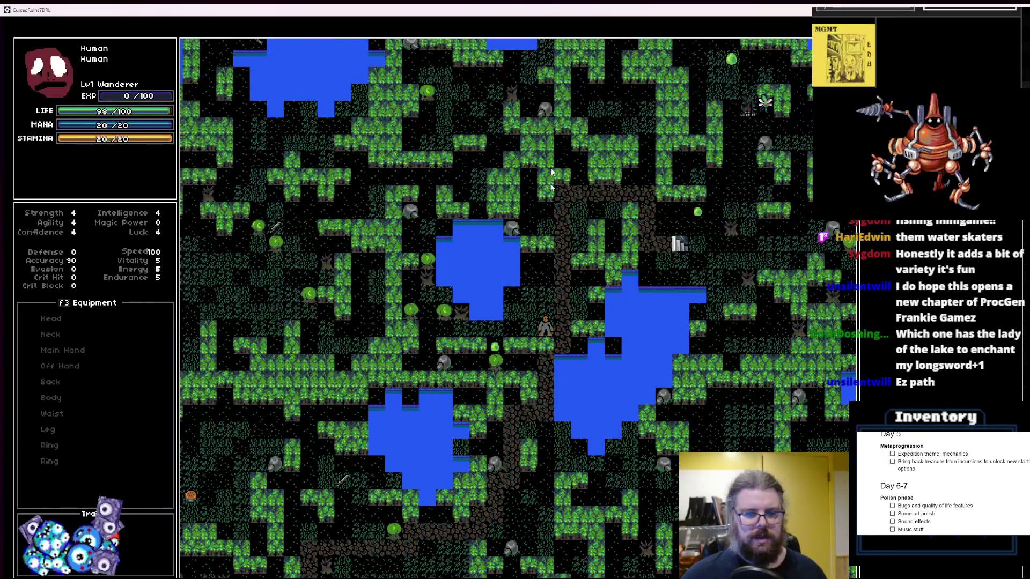
double_click(522, 12)
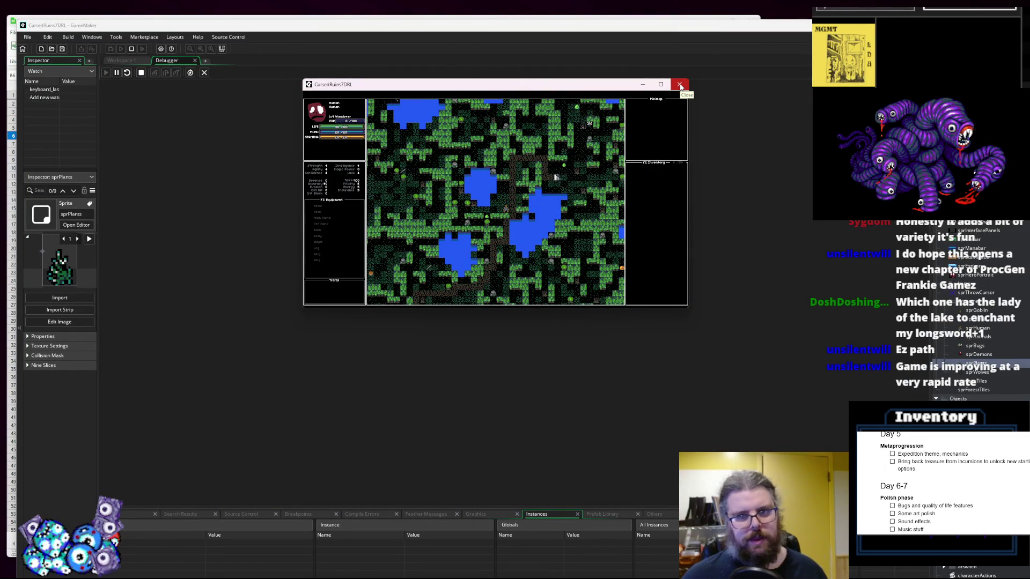
Close the running game and go to the noiseTile parameter in the lgen_expandTiles header
click(680, 85)
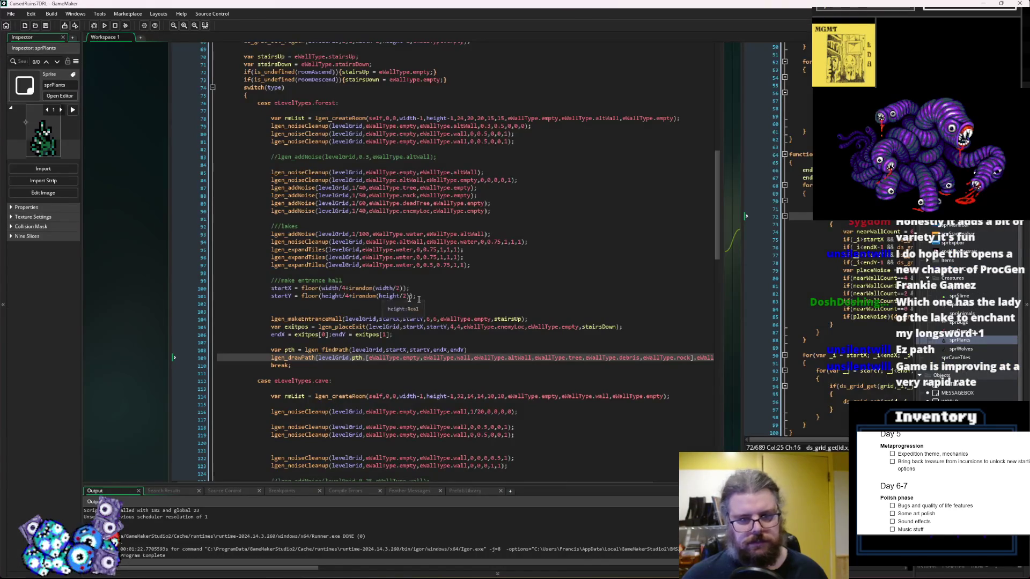
key(ctrl+Tab)
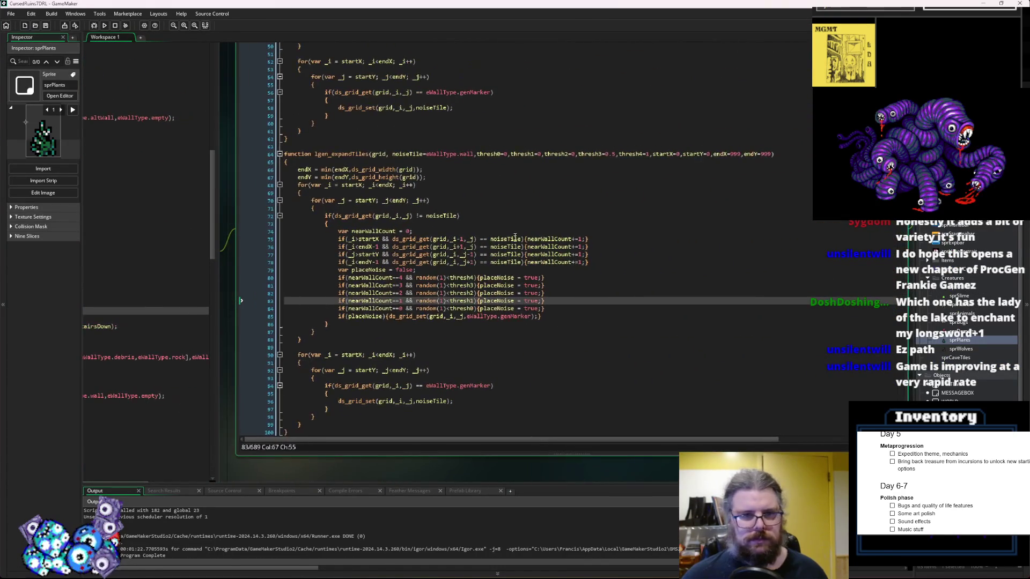
double_click(411, 154)
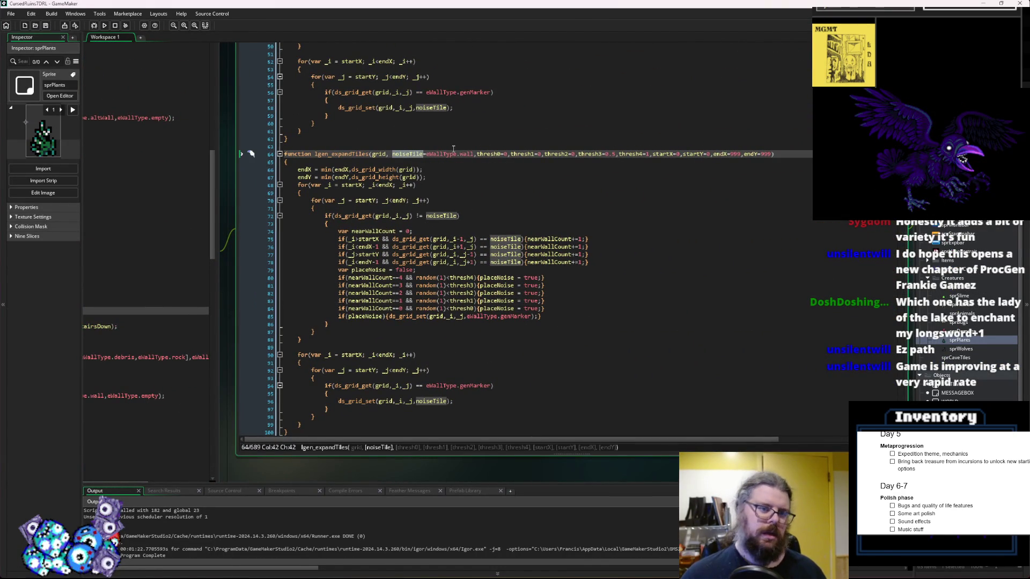
key(Left)
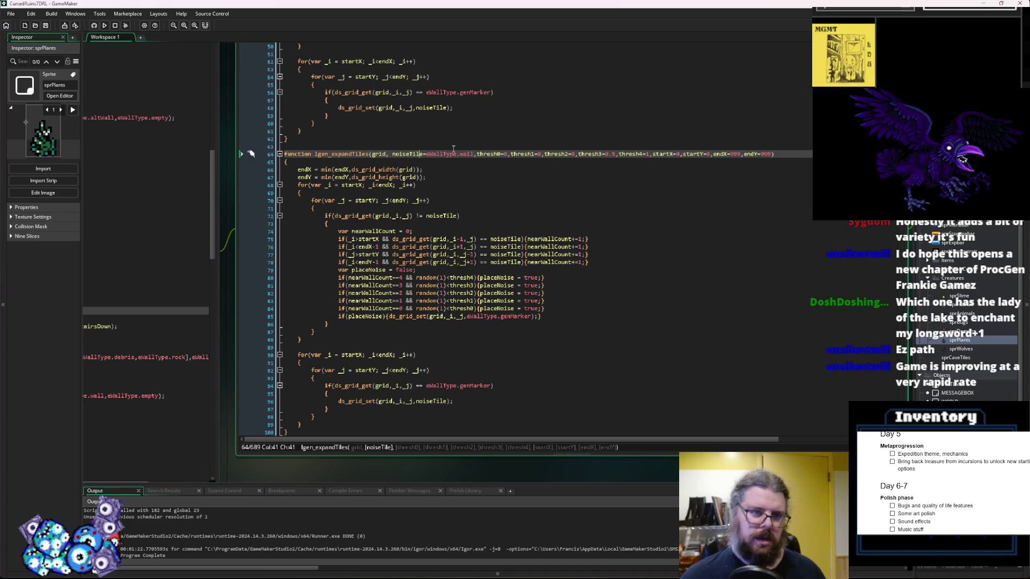
key(BackSpace)
key(Right)
key(Right)
key(Right)
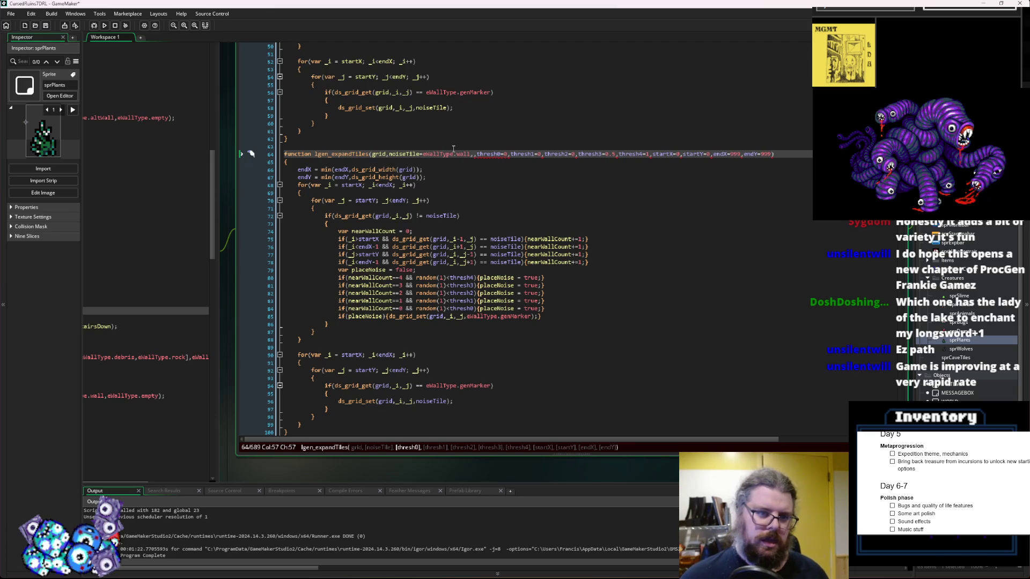
Rename the noiseTile parameter to expandTile
click(413, 155)
double_click(420, 154)
text(expandTile)
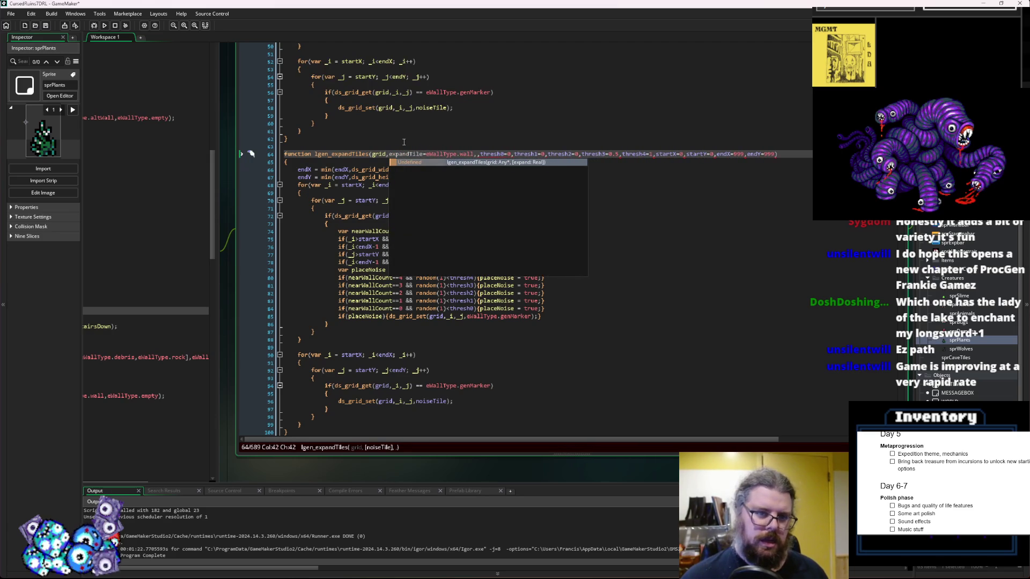
key(Right)
key(Right)
key(Right)
Add a paintTile parameter with the default eWallType.wall
text(paintTie)
key(BackSpace)
text(le=)
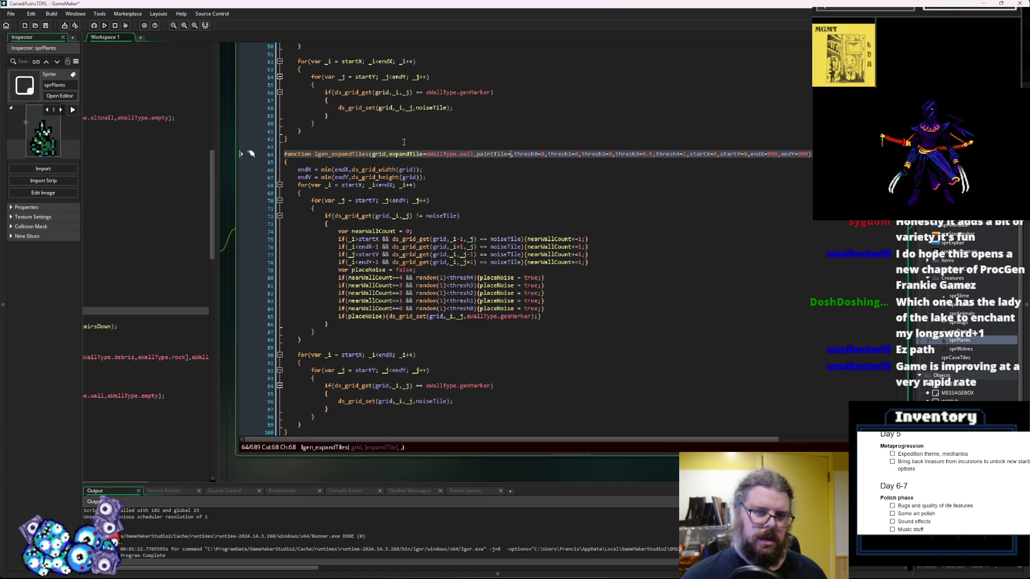
drag(474, 155, 427, 155)
key(ctrl+c)
click(513, 154)
key(ctrl+v)
Rename the expandTile parameter to expandTarget
click(412, 157)
text(Target)
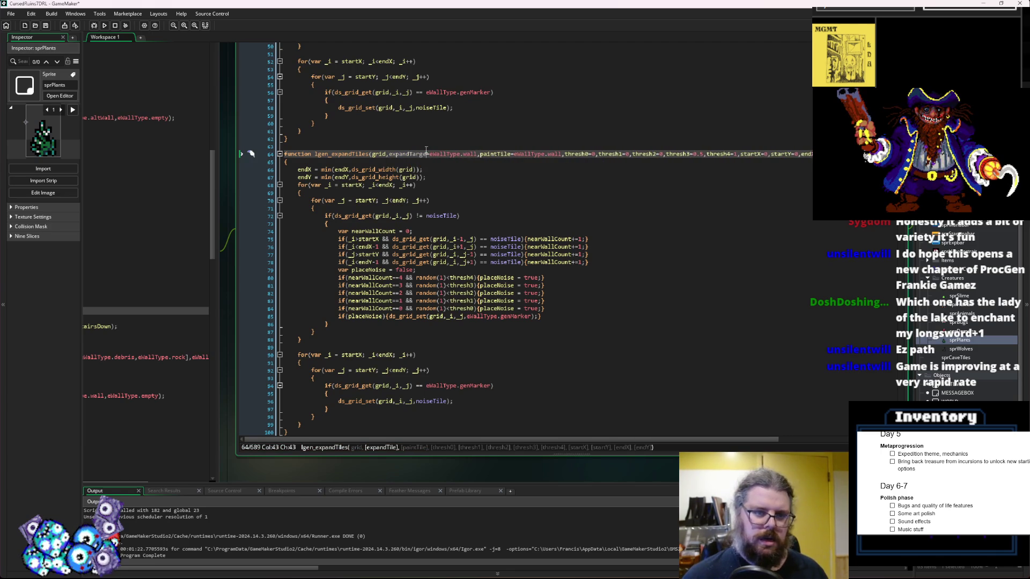
click(452, 210)
click(416, 240)
scroll(349, 248, left, 5)
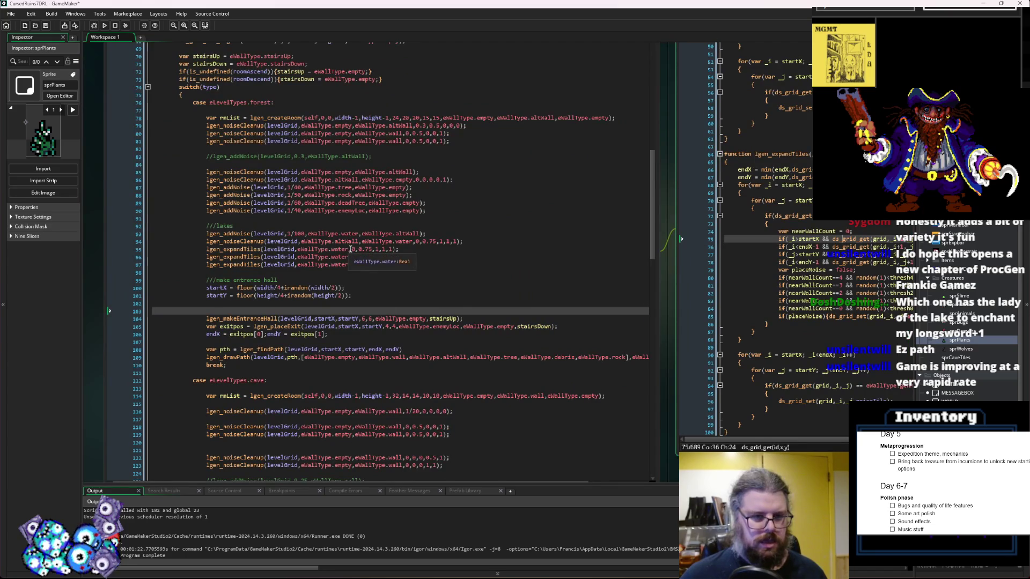
Add an eWallType.water argument to the three lake lgen_expandTiles calls
click(349, 248)
text(,eWallType.water)
click(349, 257)
key(ctrl+v)
click(349, 265)
key(ctrl+v)
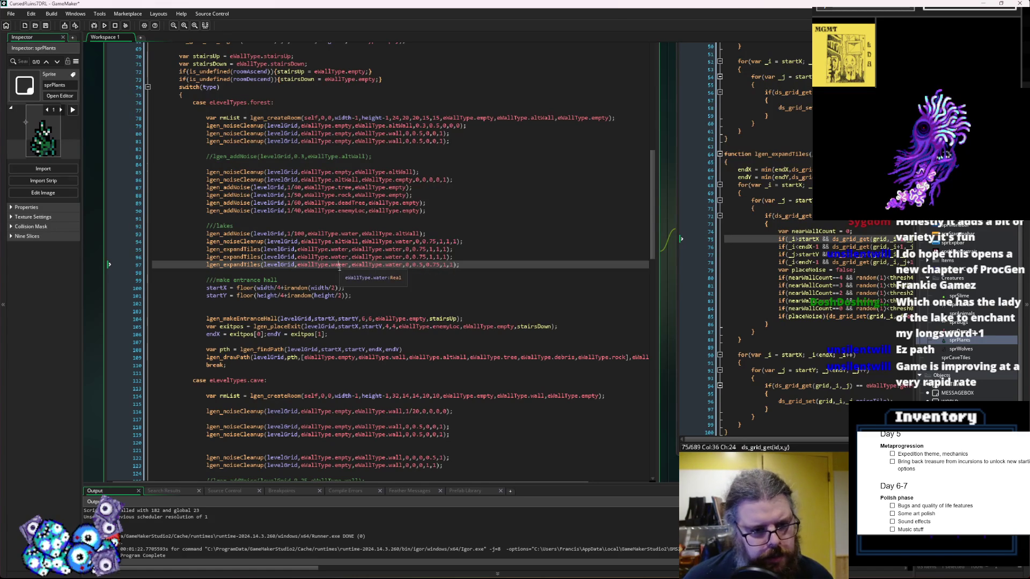
Fix the water value on line 97, then paste two copies of that call below it
double_click(396, 266)
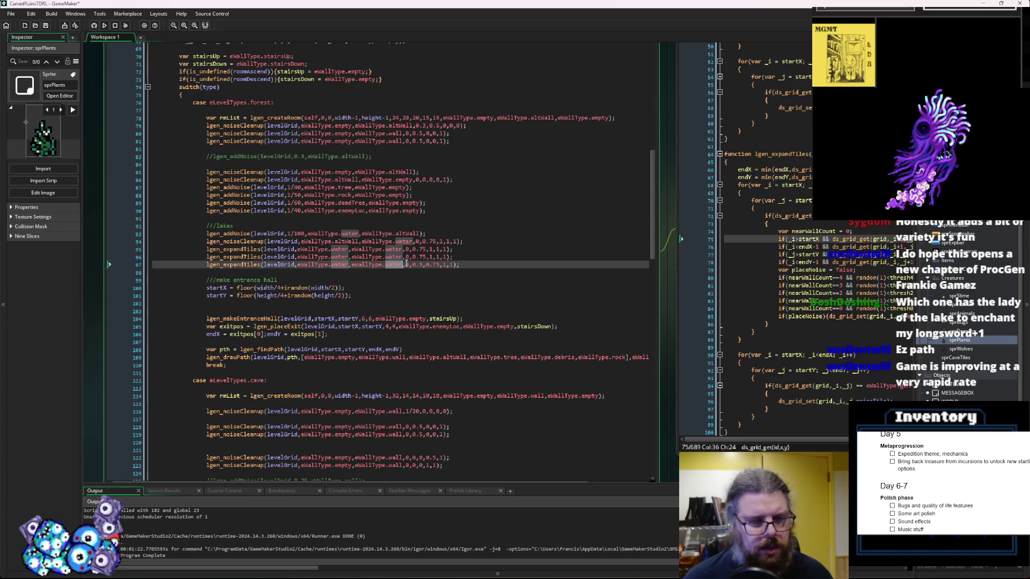
key(BackSpace)
text(wat)
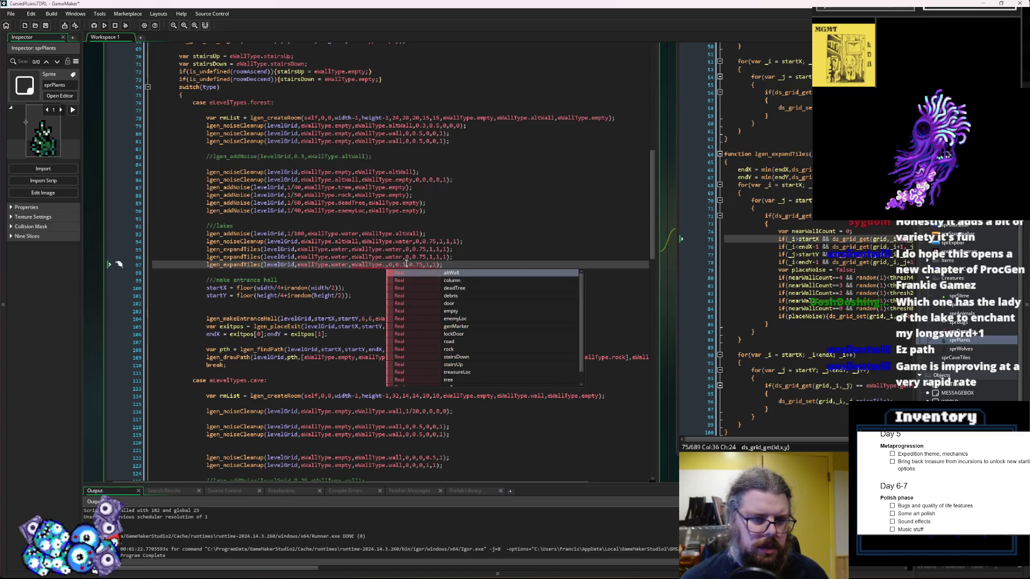
text(er)
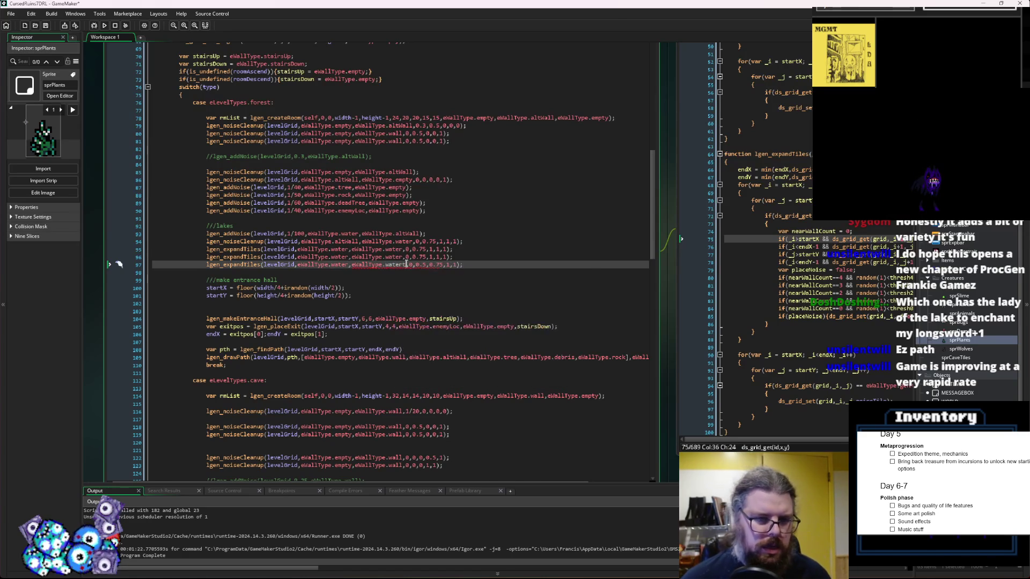
mouse_move(464, 264)
mouse_down()
mouse_move(207, 265)
mouse_move(454, 269)
mouse_up()
key(ctrl+c)
click(470, 265)
key(Return)
key(ctrl+v)
key(Return)
key(ctrl+v)
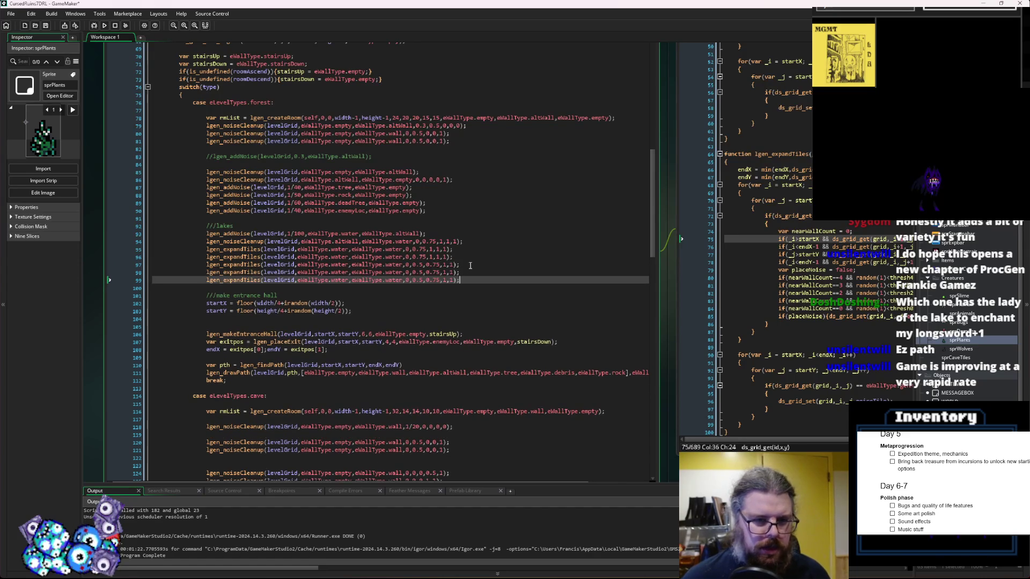
Change the paint value to empty in the copied calls on lines 98 and 99
double_click(393, 273)
text(empty)
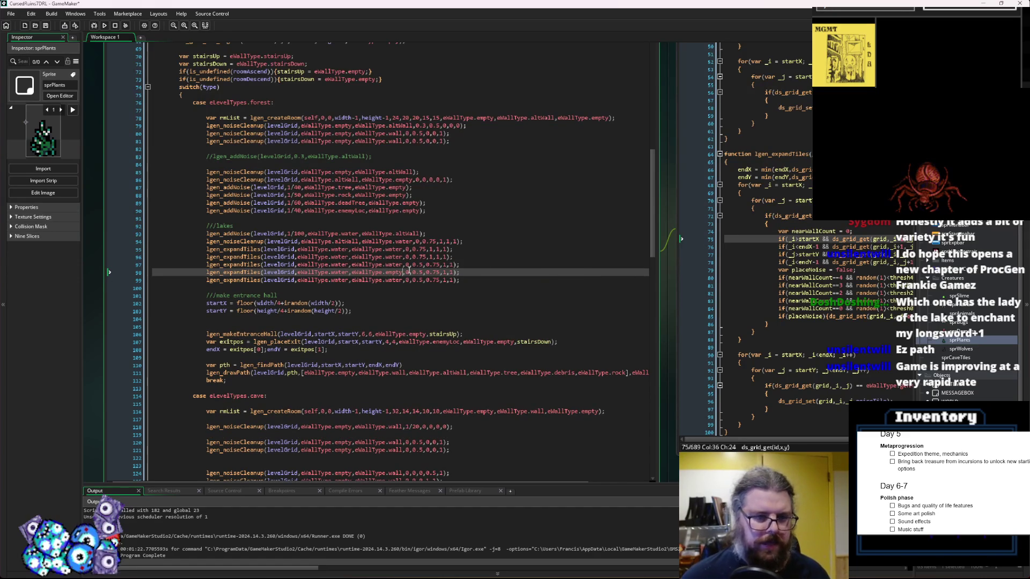
double_click(396, 280)
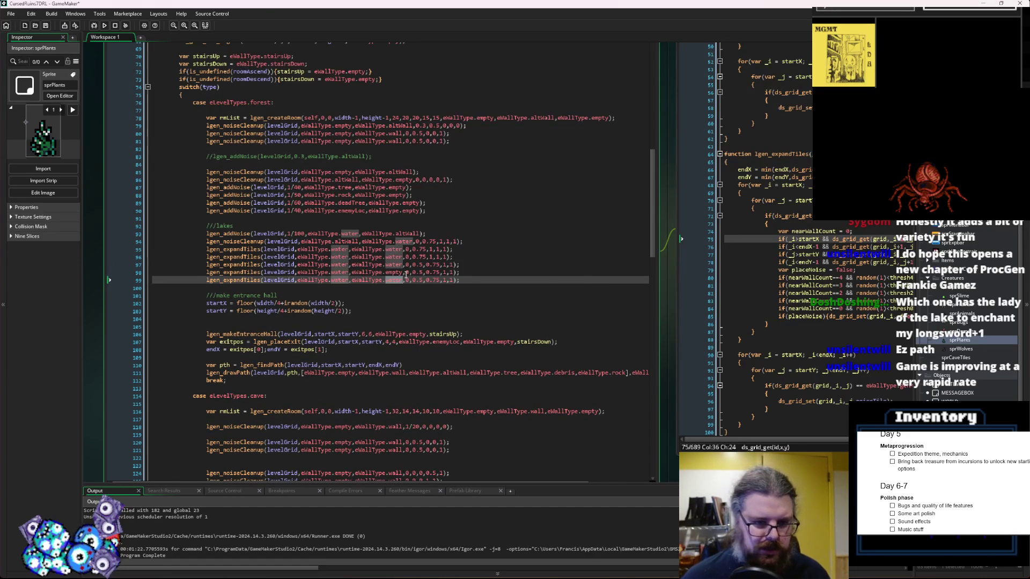
text(empty)
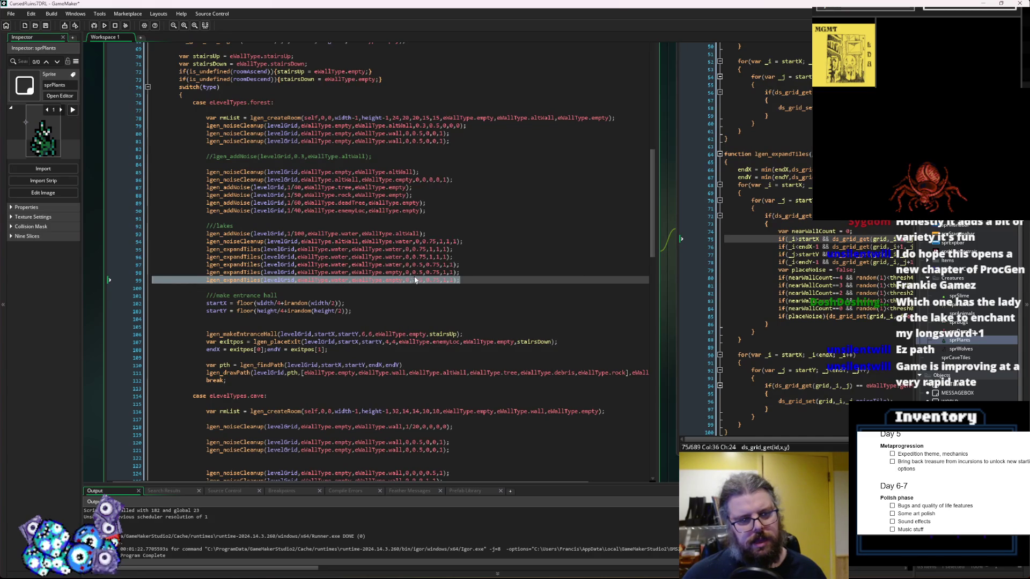
click(399, 272)
double_click(398, 273)
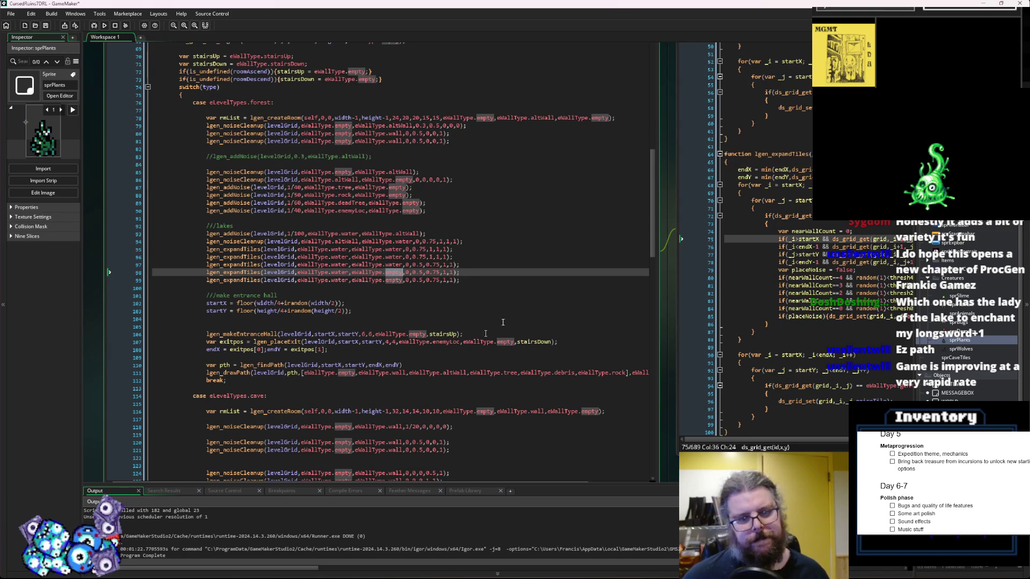
key(Down)
key(Down)
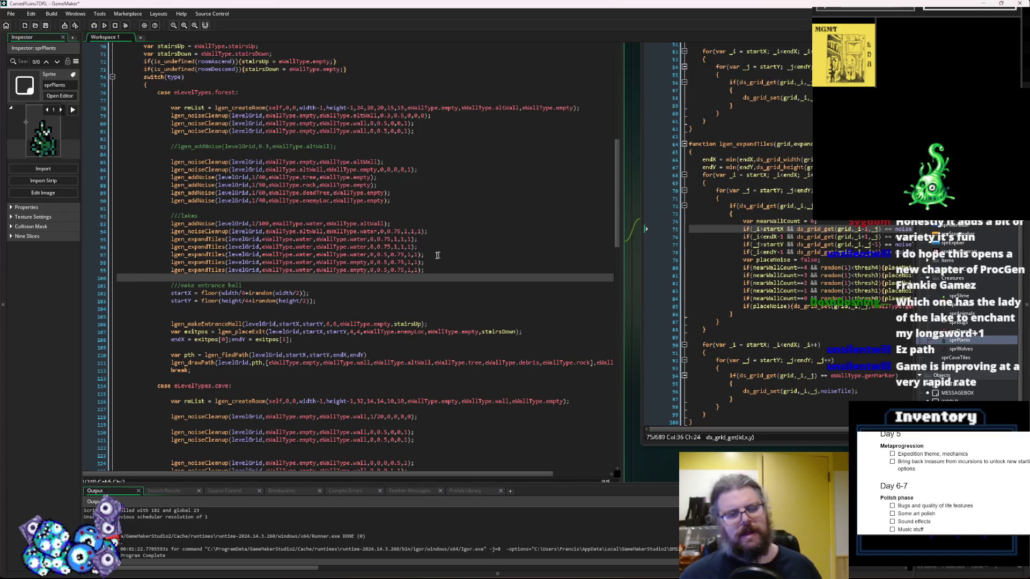
Delete the redundant expandTiles call on line 99 and return to the lgen_expandTiles definition
drag(433, 273, 110, 272)
key(BackSpace)
key(BackSpace)
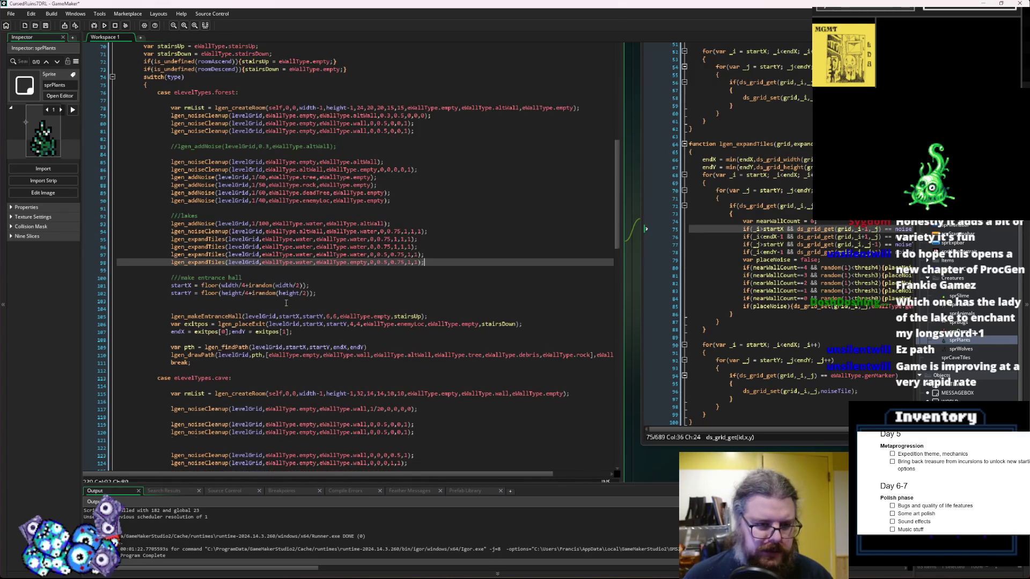
click(356, 262)
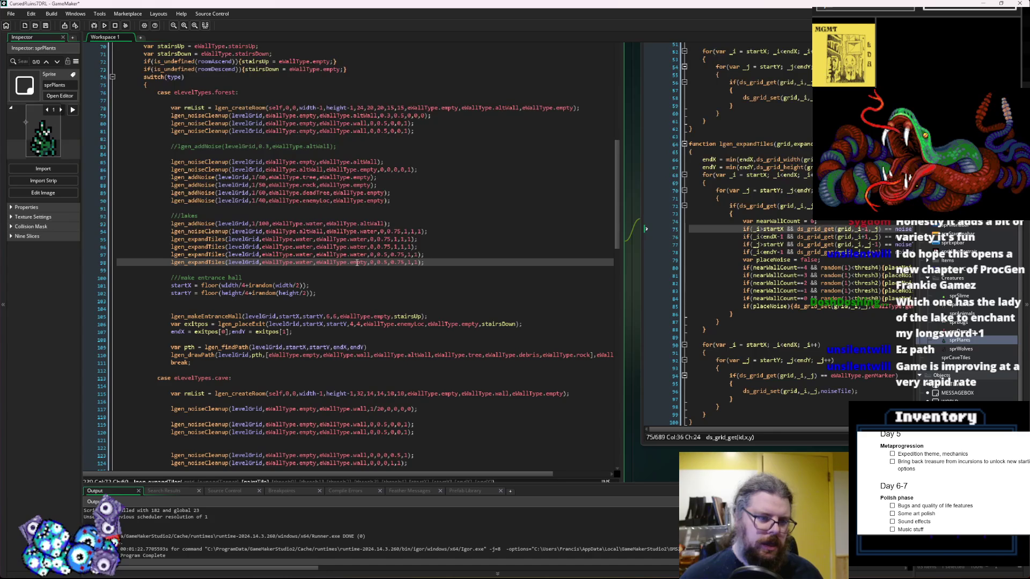
click(228, 263)
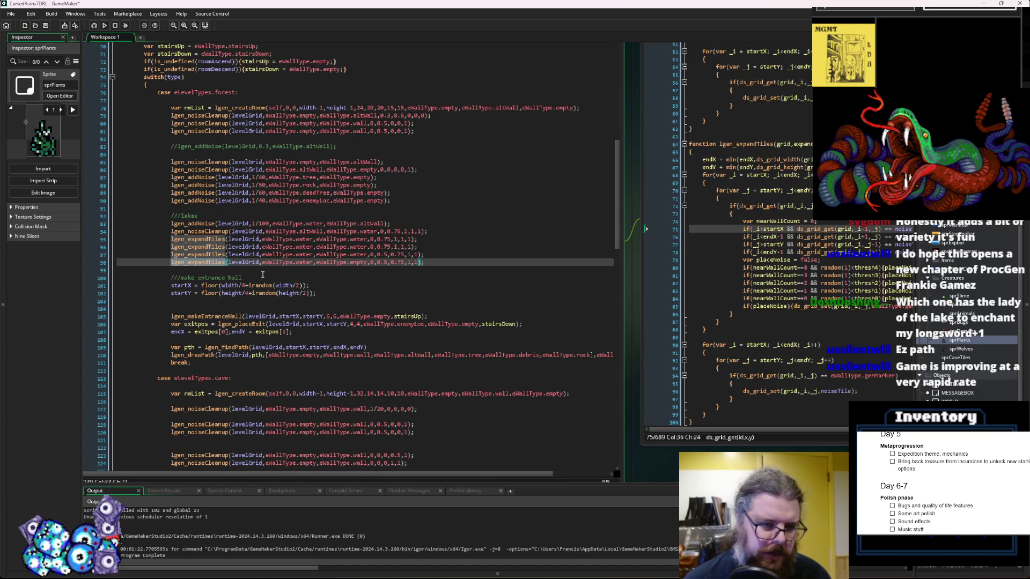
click(369, 263)
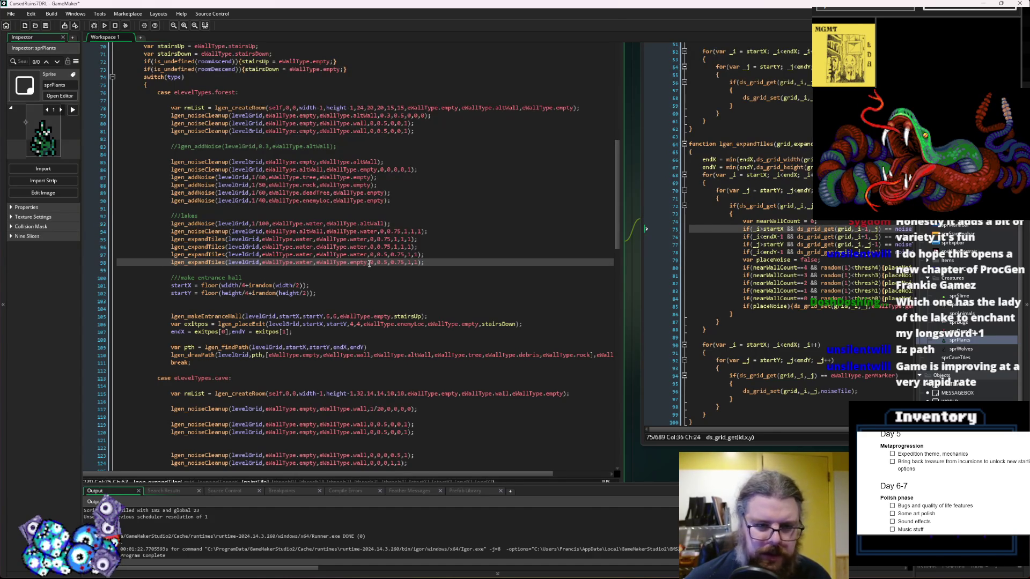
click(483, 185)
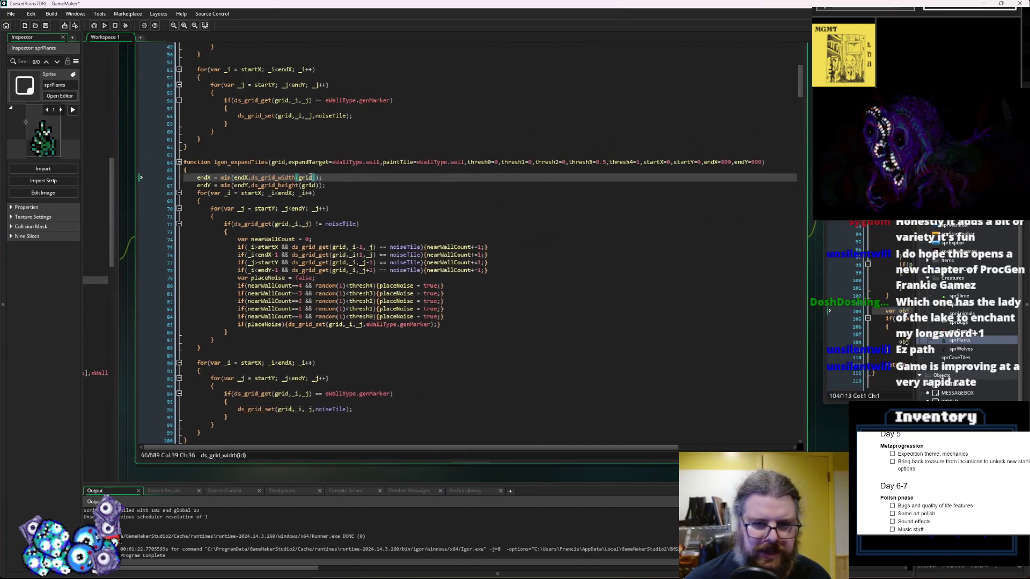
Add an iterations=1 parameter after thresh4=1 in the lgen_expandTiles signature
click(466, 162)
text(,)
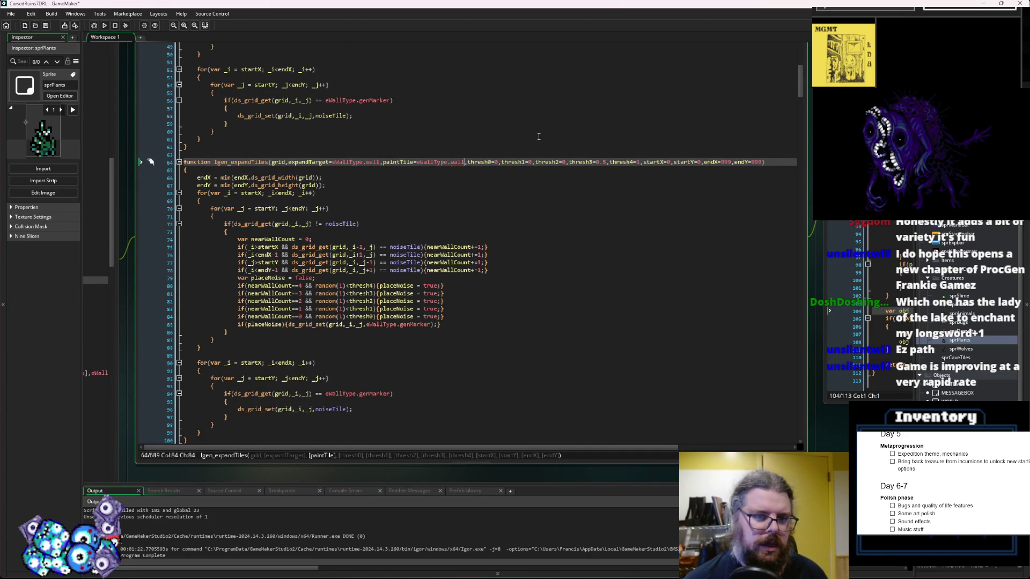
key(BackSpace)
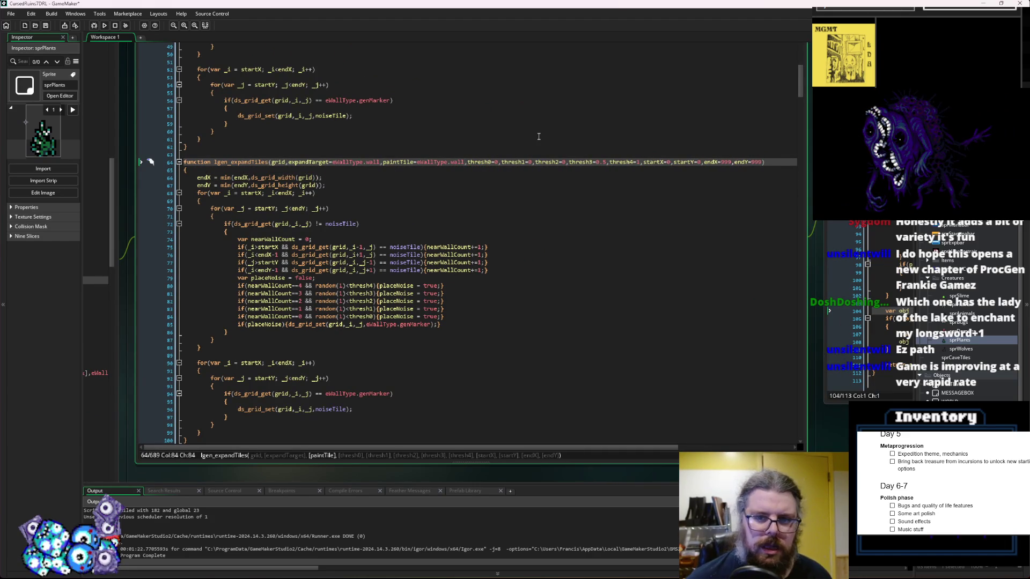
click(643, 162)
text(,iteration)
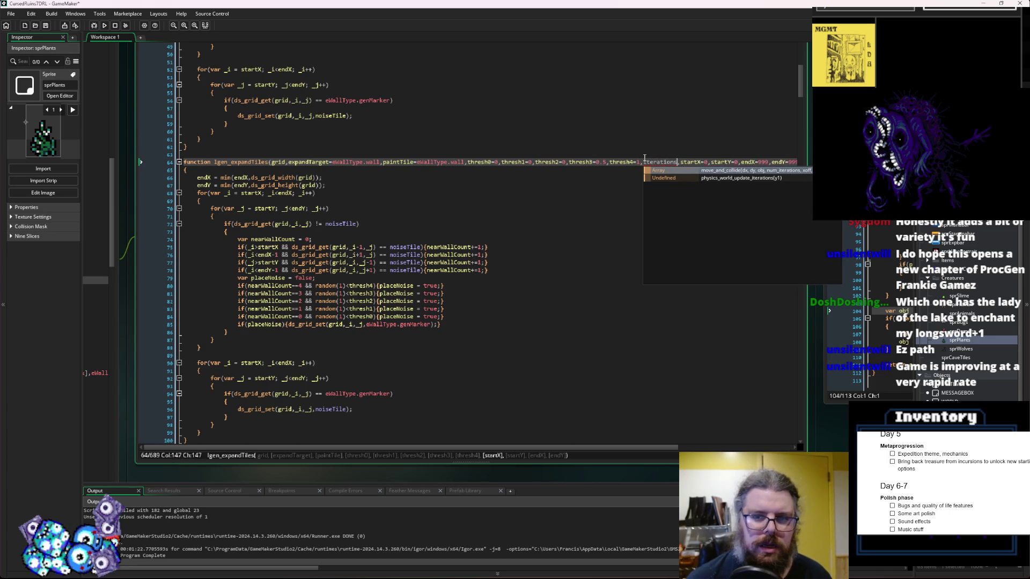
text(s=1)
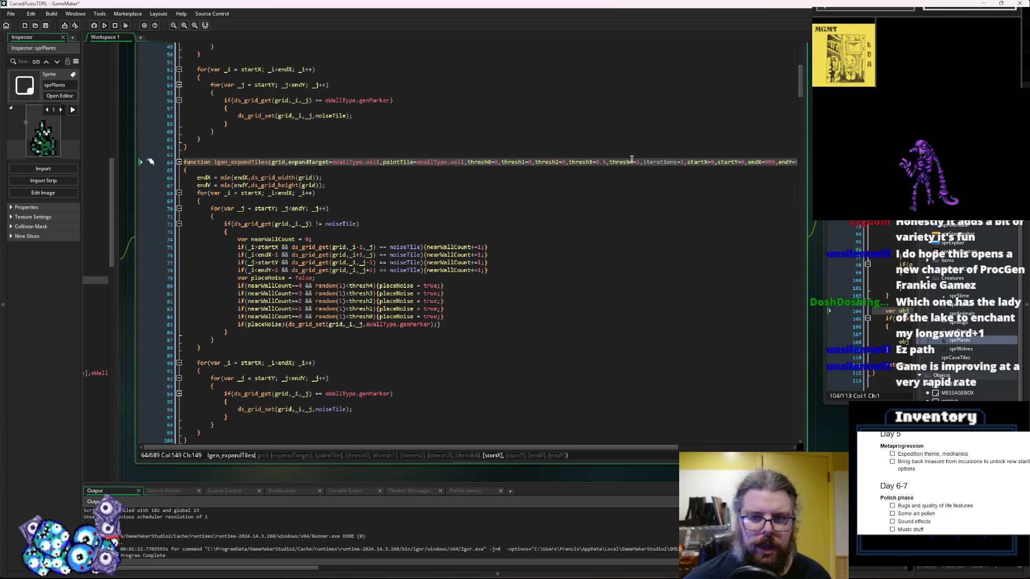
double_click(647, 162)
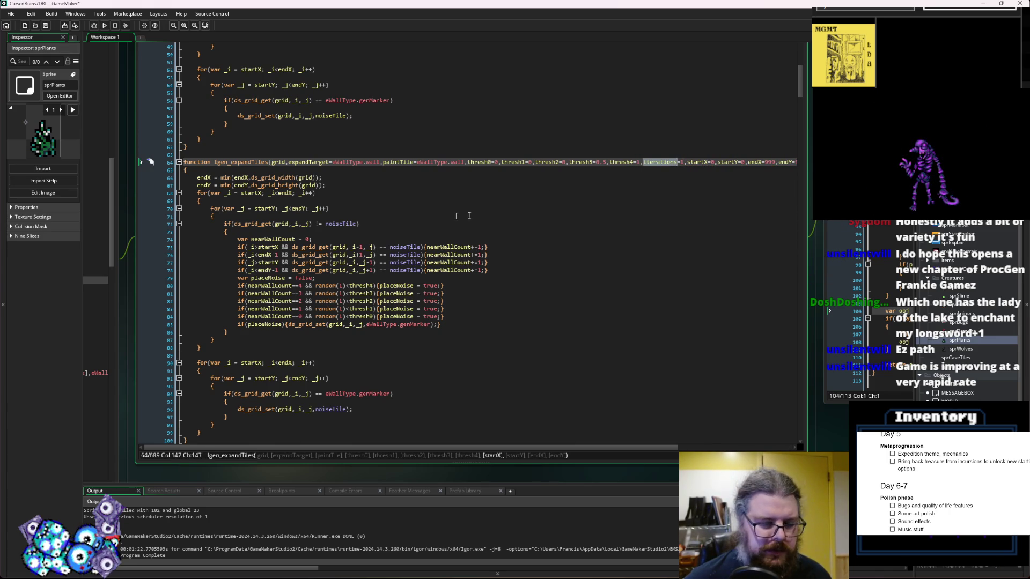
Replace noiseTile with expandTarget in the cell check on line 72
click(437, 210)
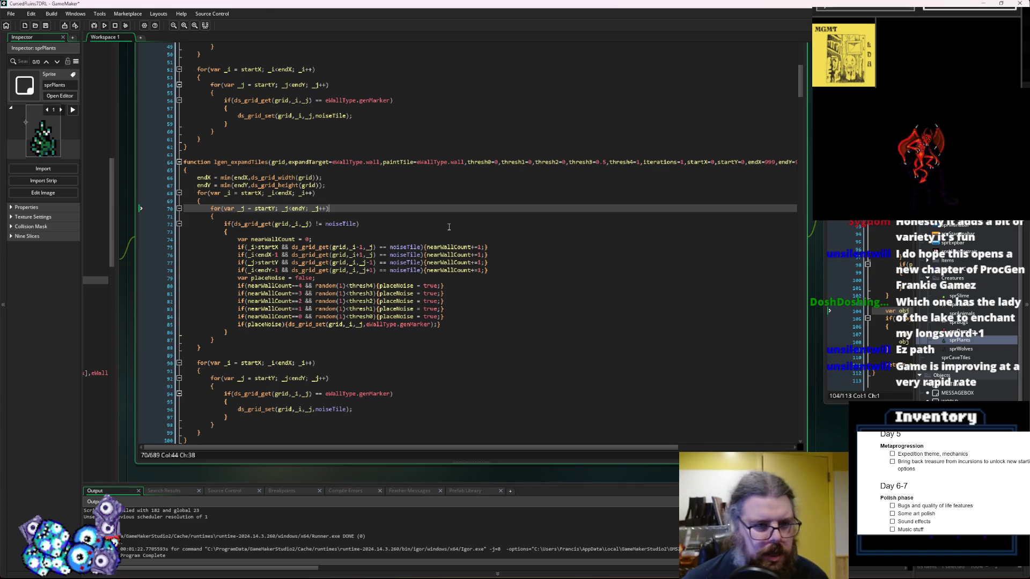
click(351, 224)
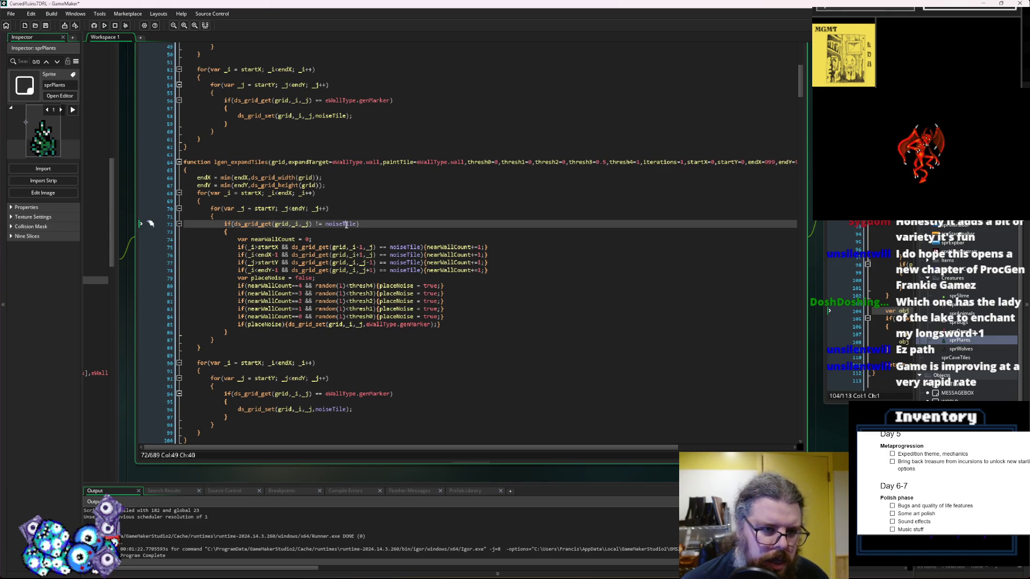
double_click(383, 158)
key(ctrl+c)
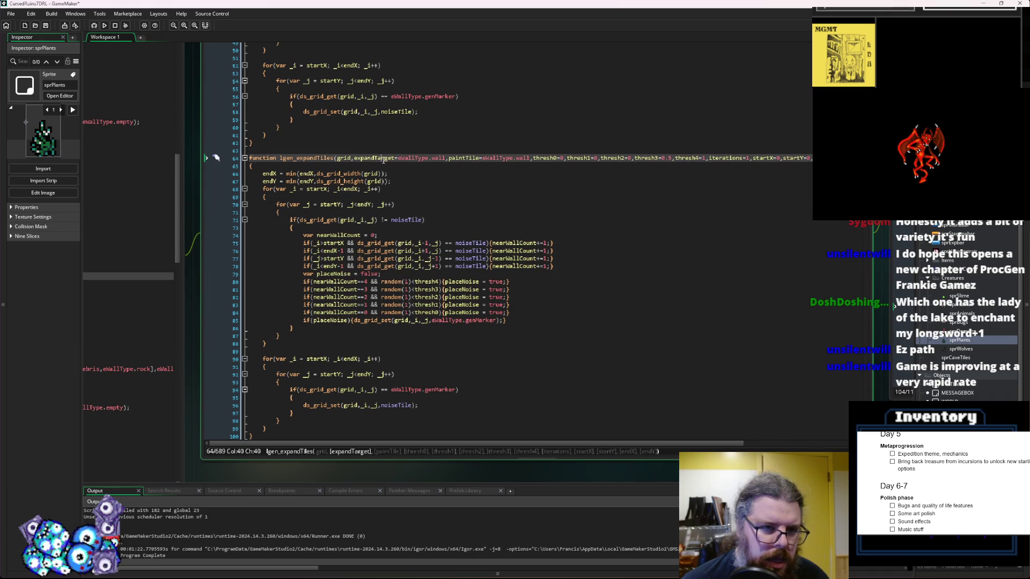
double_click(410, 220)
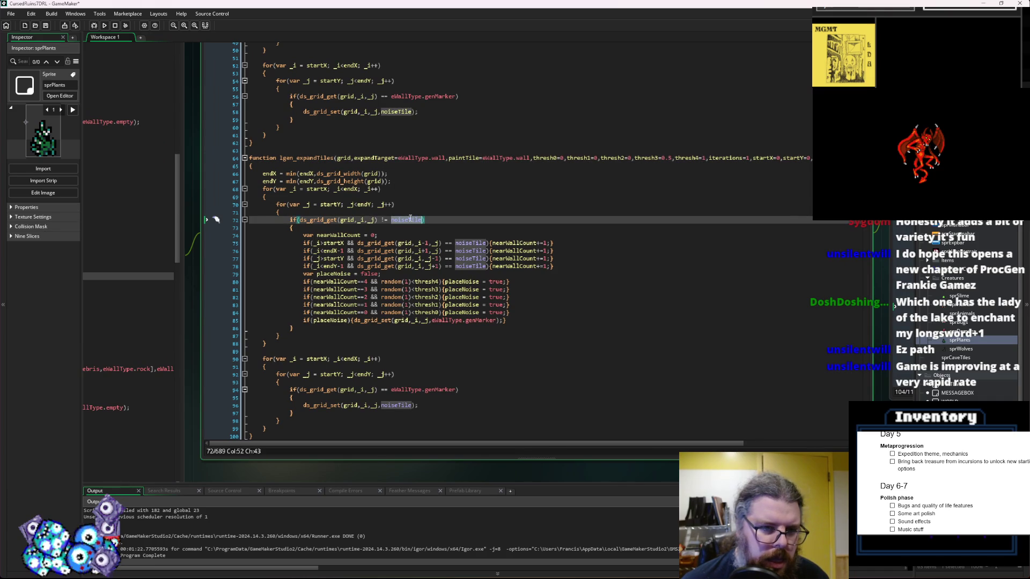
key(alt+Left)
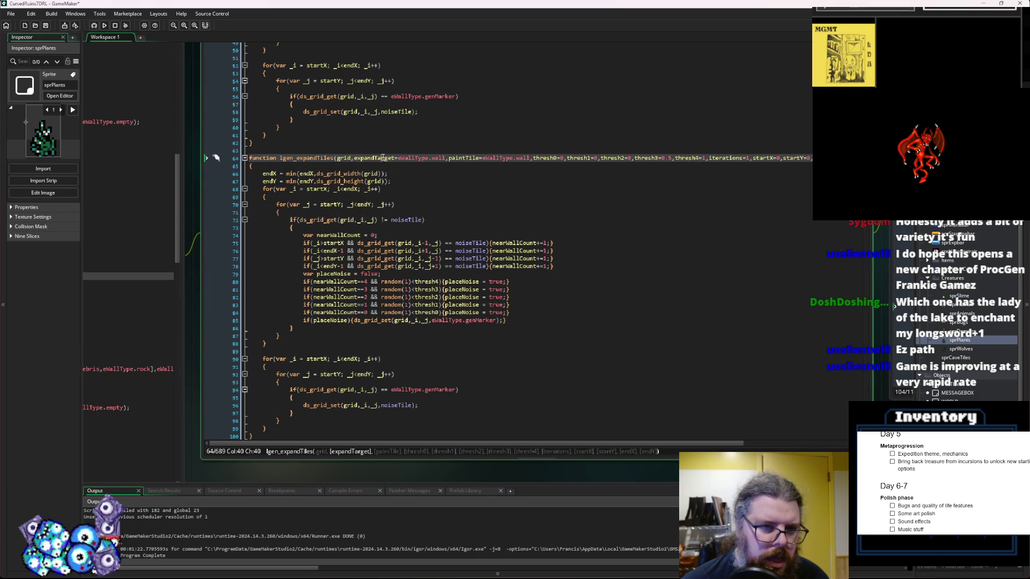
double_click(410, 220)
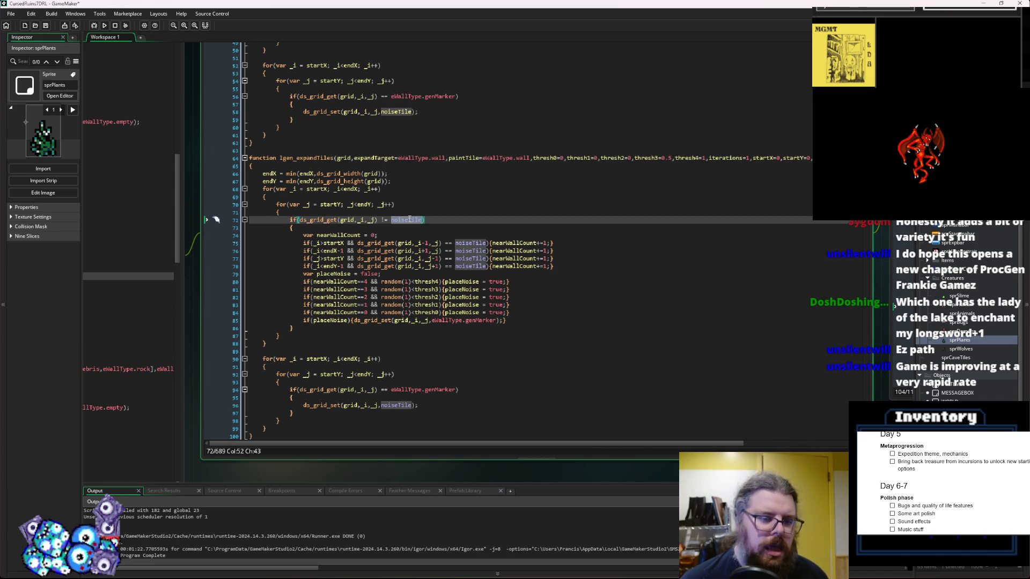
key(ctrl+v)
Replace noiseTile with expandTarget in the remaining neighbour checks
click(468, 243)
double_click(470, 251)
key(ctrl+v)
double_click(469, 259)
key(ctrl+v)
double_click(469, 267)
key(ctrl+v)
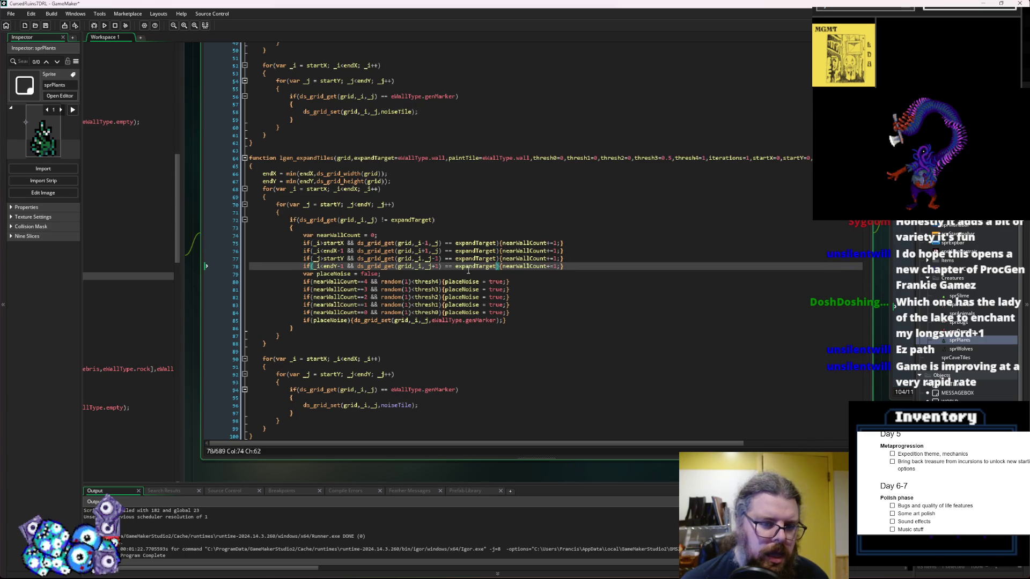
Review the expandTarget comparisons and the ds_grid_get call on line 72
click(429, 205)
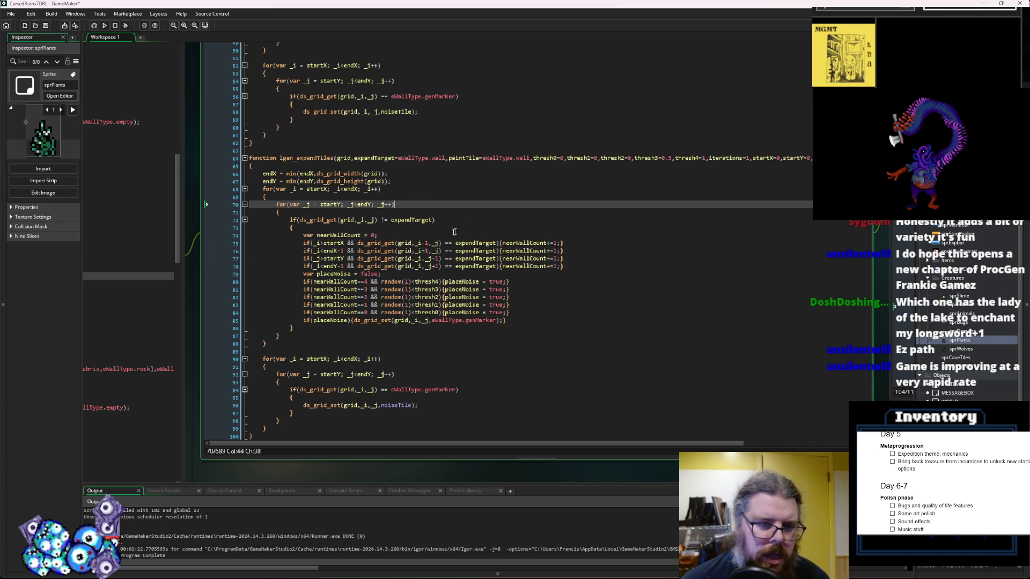
double_click(410, 221)
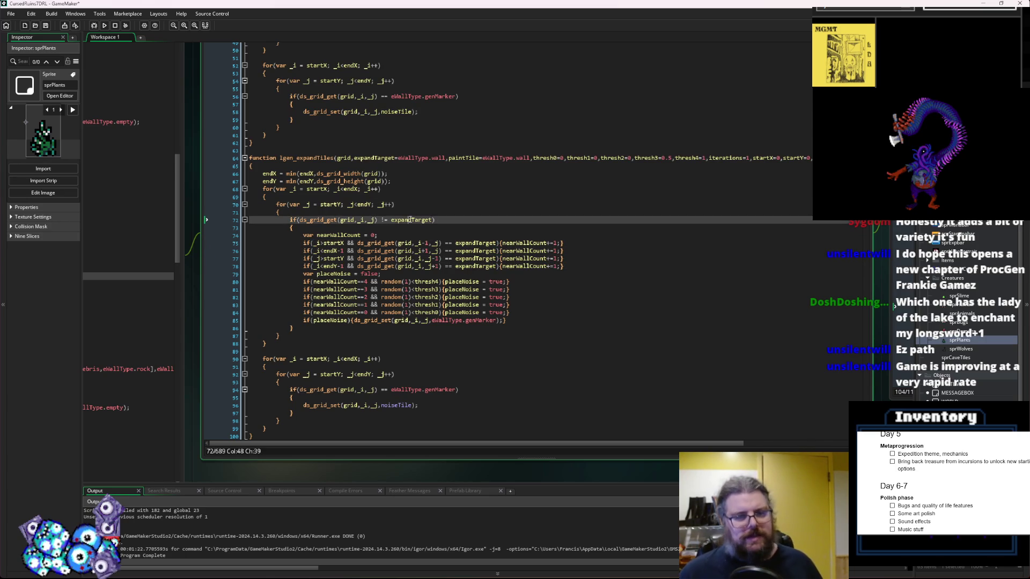
click(474, 258)
click(473, 243)
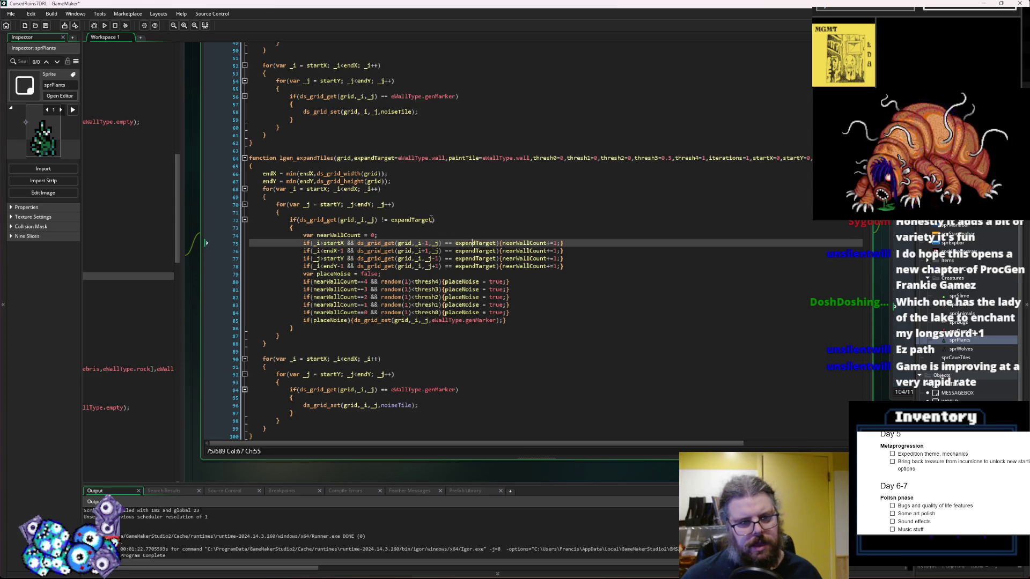
click(430, 220)
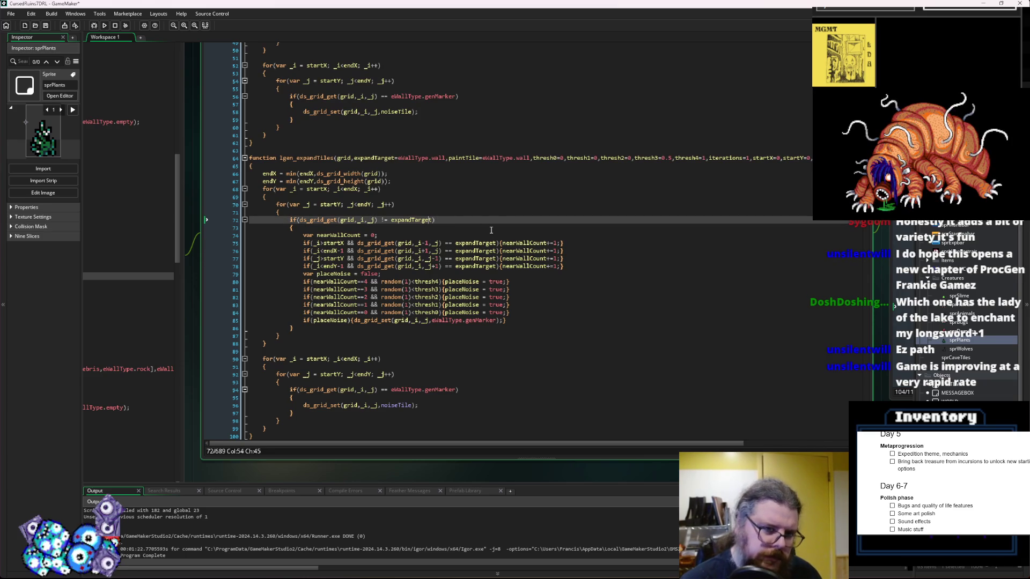
click(434, 221)
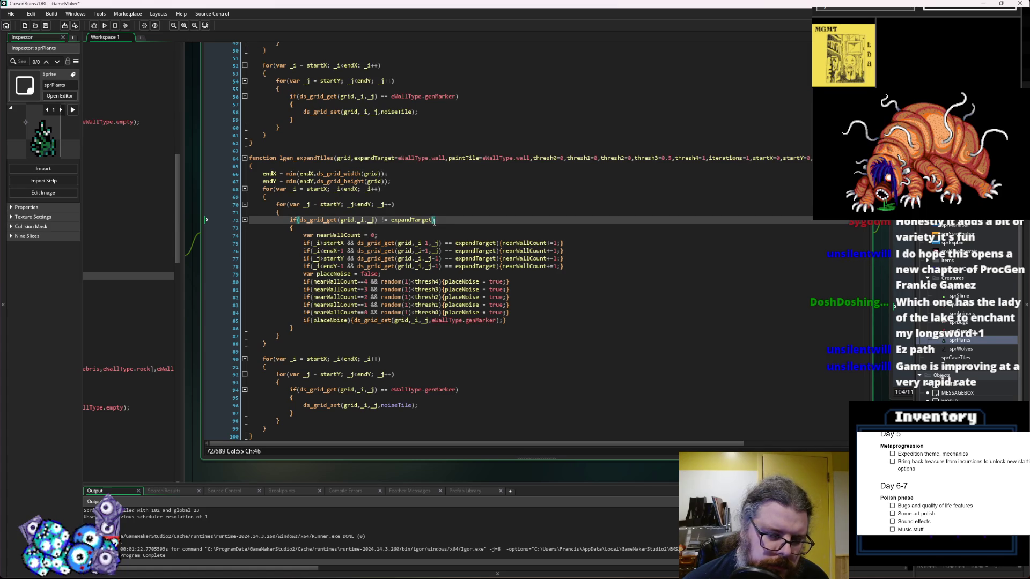
drag(435, 221, 301, 222)
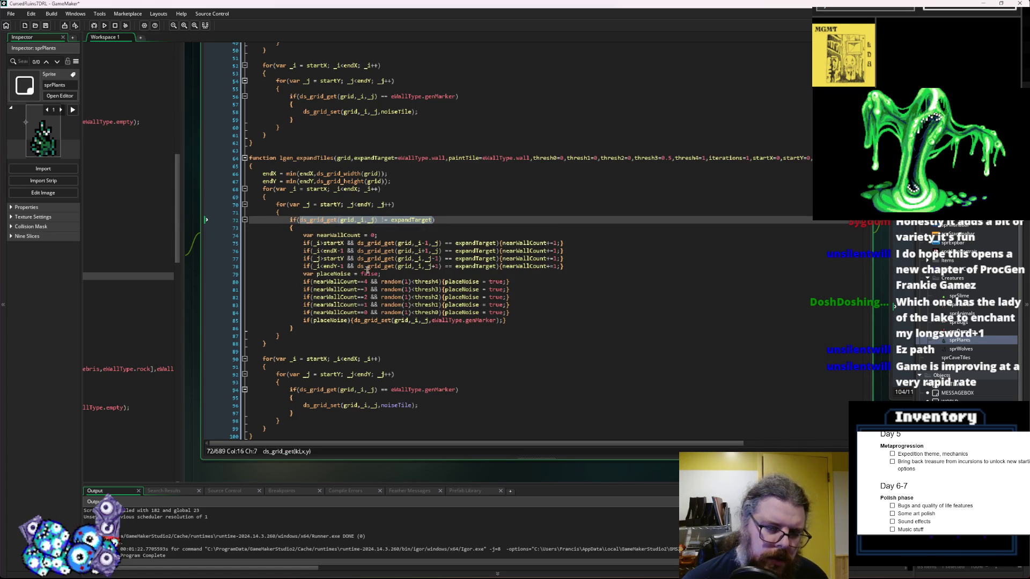
click(423, 251)
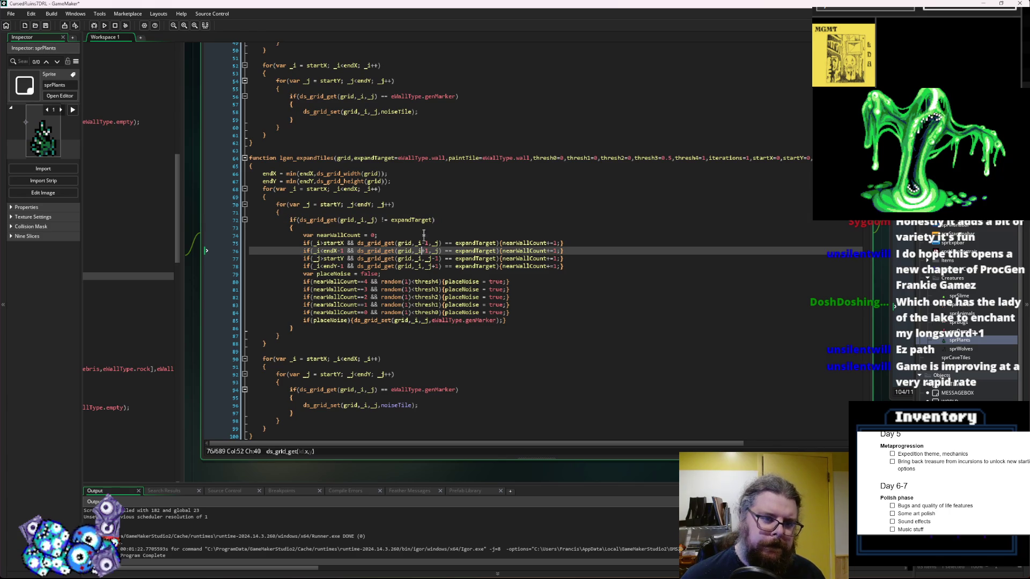
click(438, 220)
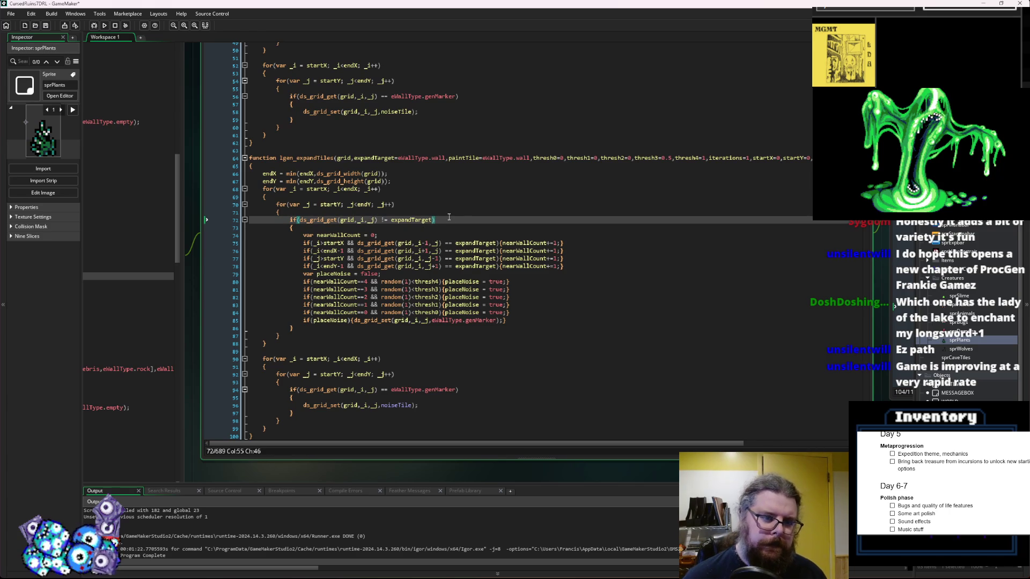
key(Up)
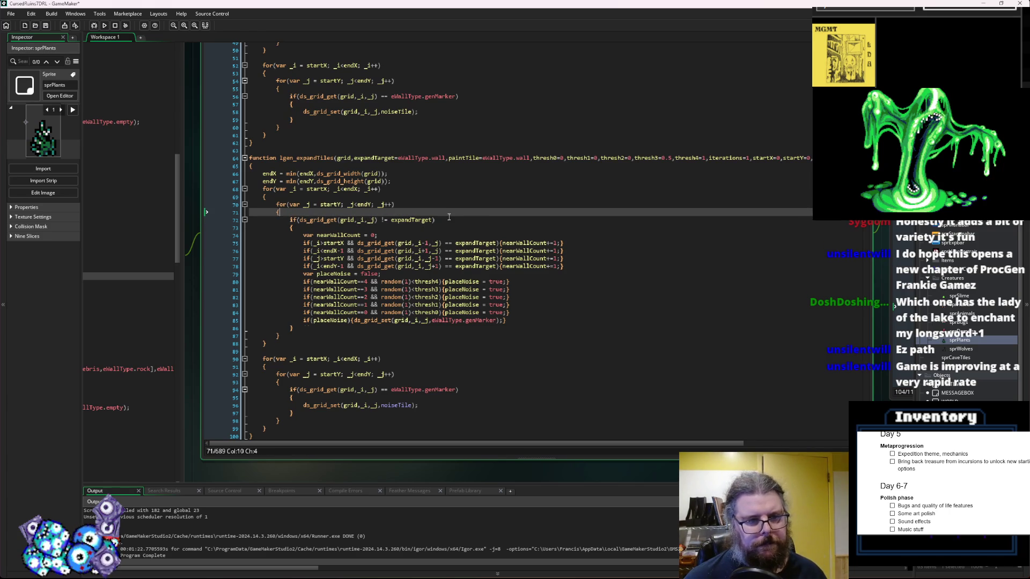
Start a 'var tile =' line below the inner loop's opening brace in lgen_expandTiles
key(Return)
text(var til)
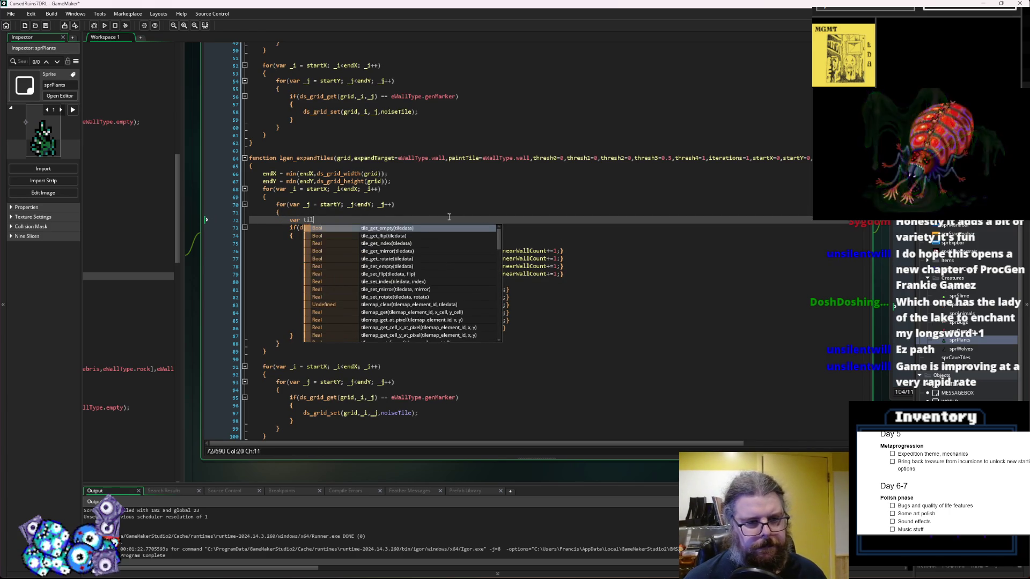
text(e =)
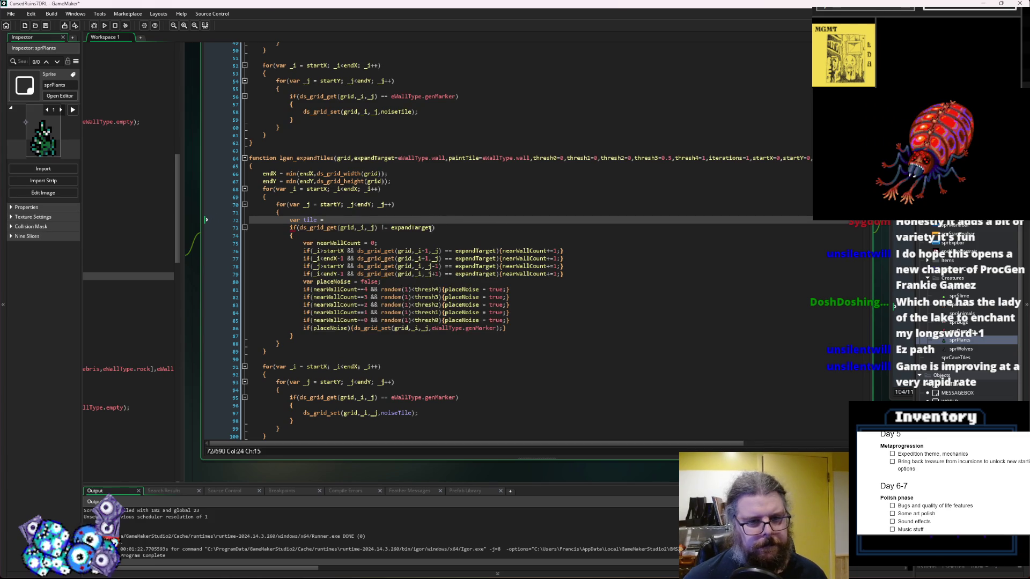
drag(381, 227, 302, 233)
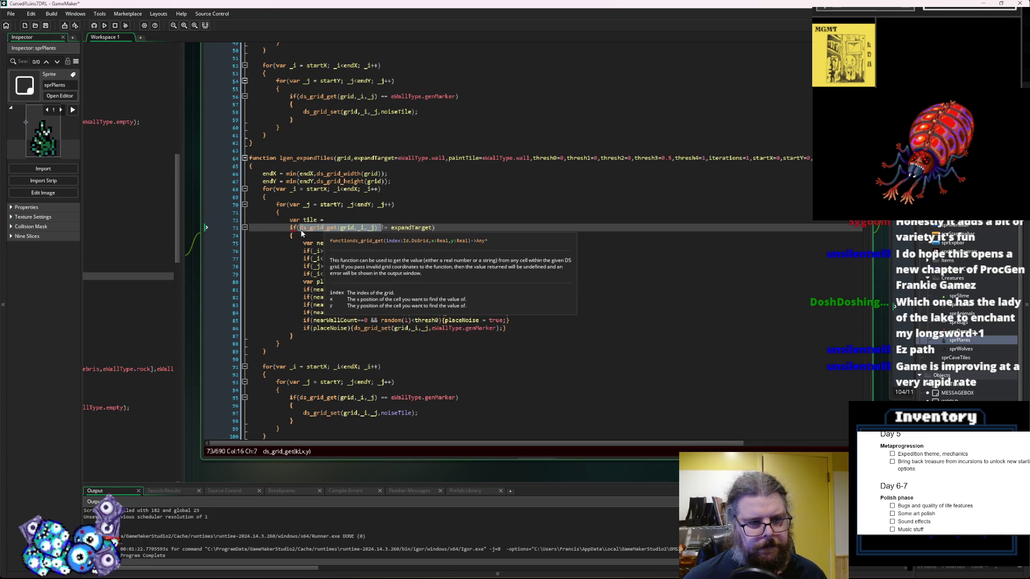
click(522, 221)
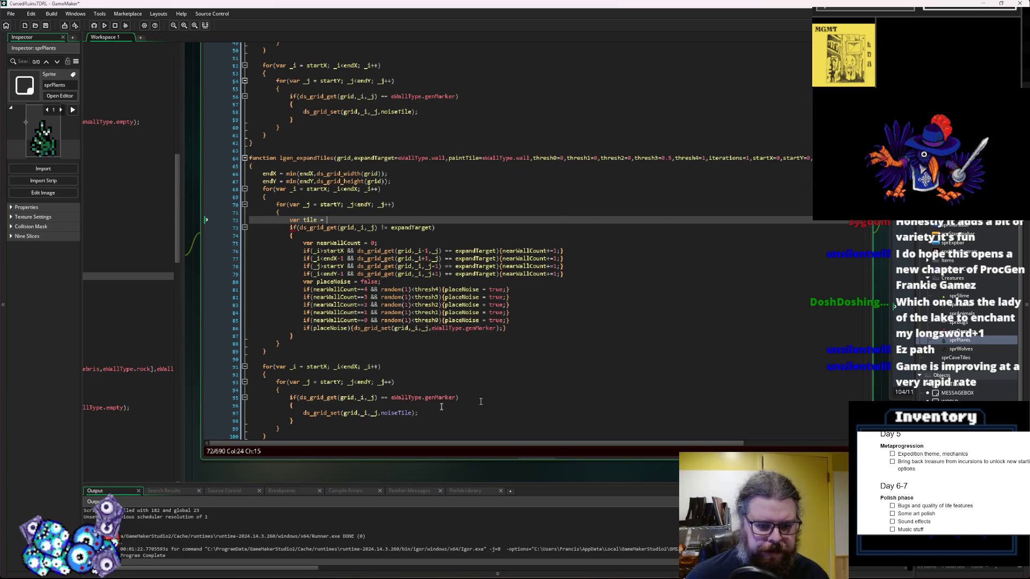
middle_click(405, 397)
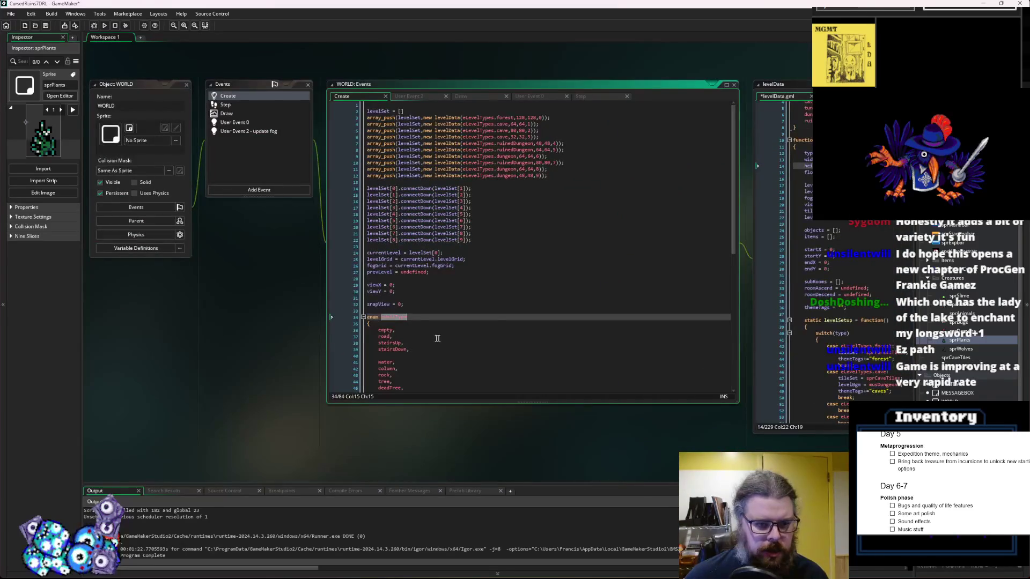
Add a genMarker2 entry after genMarker in the eWallType enum, then return to LevelGenUtility
scroll(443, 340, down, 5)
click(413, 330)
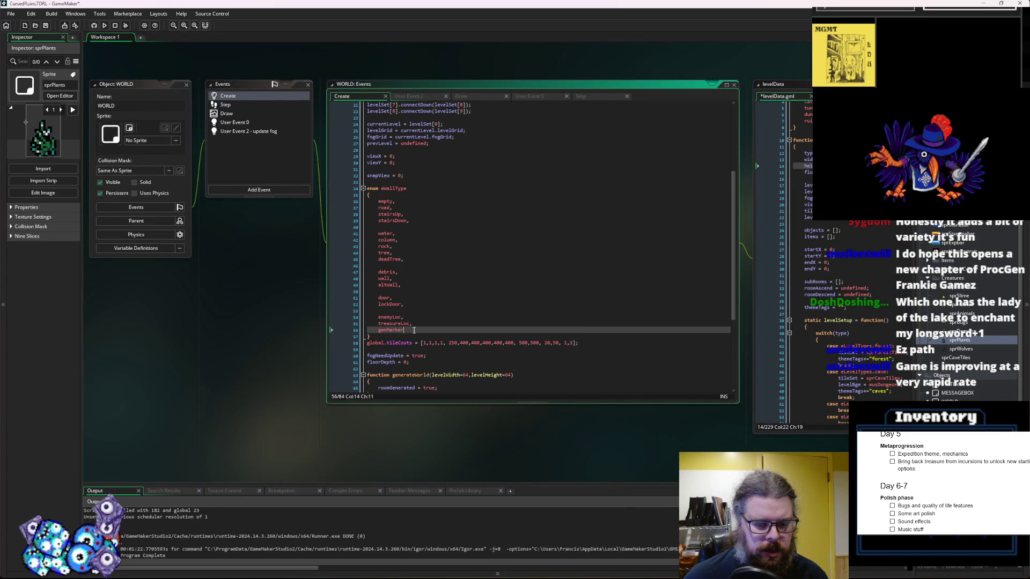
text(,)
key(Return)
text(genMarker2)
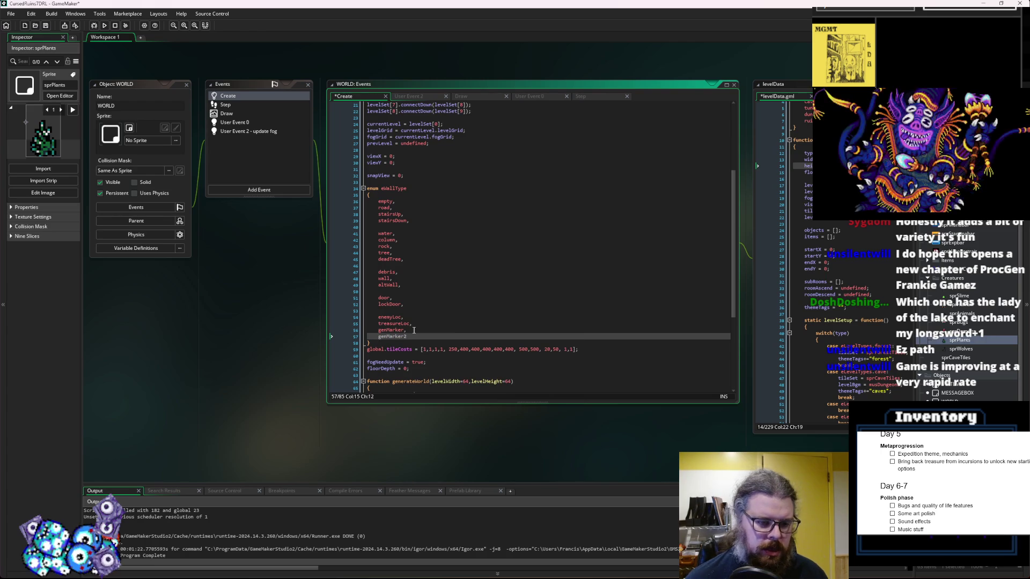
click(404, 214)
key(ctrl+Tab)
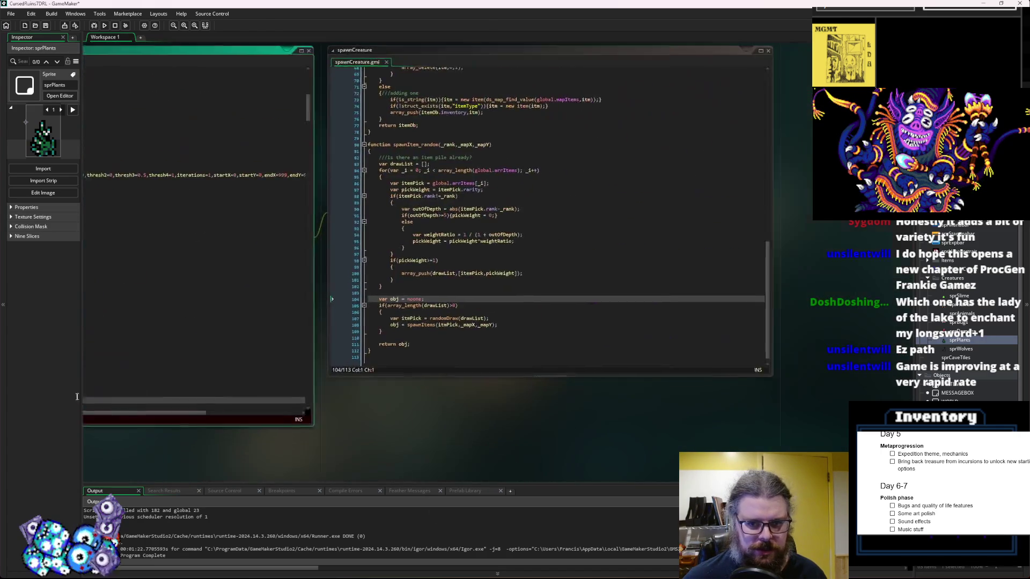
key(ctrl+Tab)
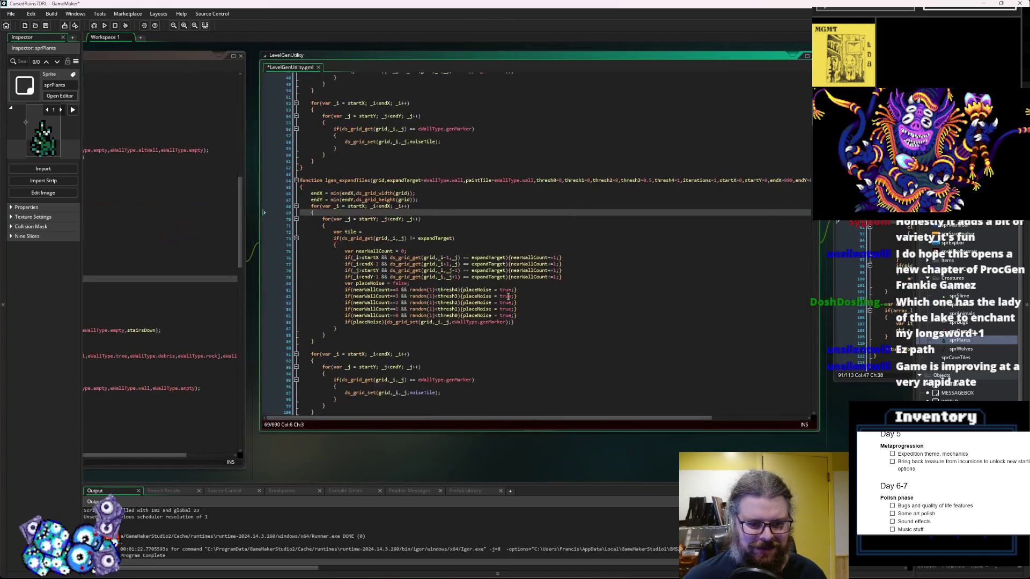
Remove the iterations parameter and its comma from the lgen_expandTiles signature
click(454, 356)
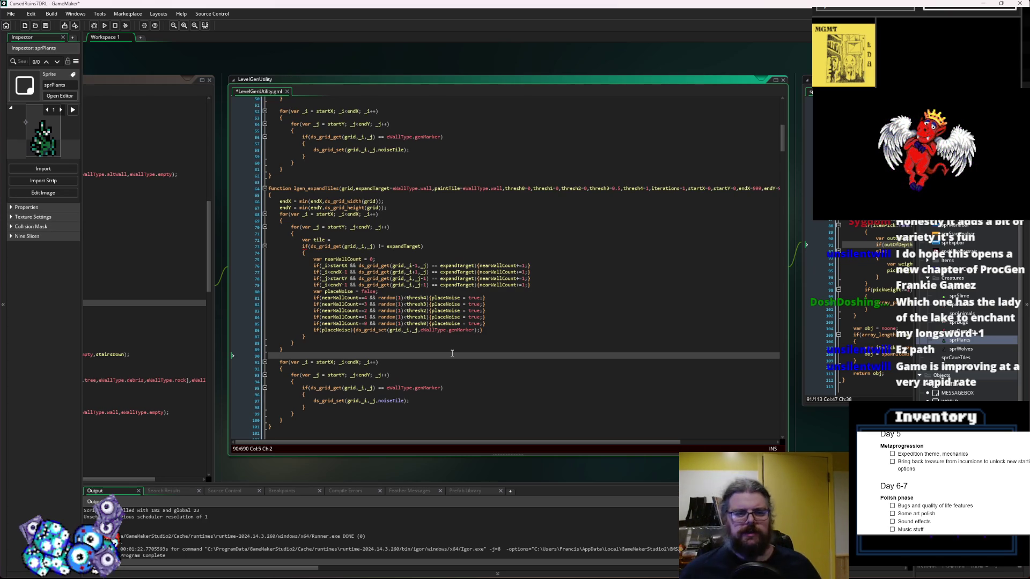
click(563, 284)
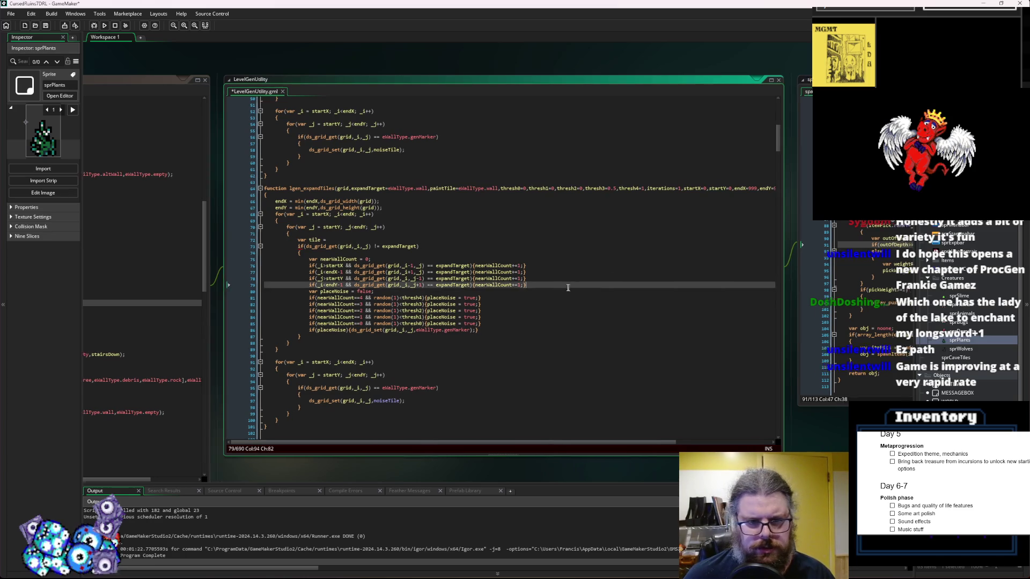
click(674, 189)
key(BackSpace)
key(BackSpace)
key(BackSpace)
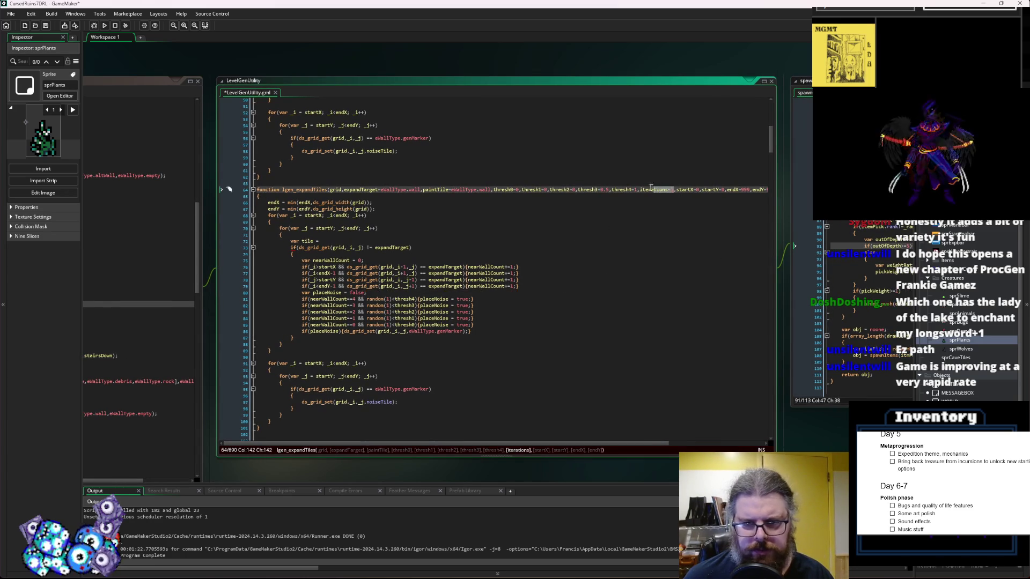
key(BackSpace)
click(548, 269)
Delete the unused 'var tile =' line and bring the levelData script into view
click(504, 325)
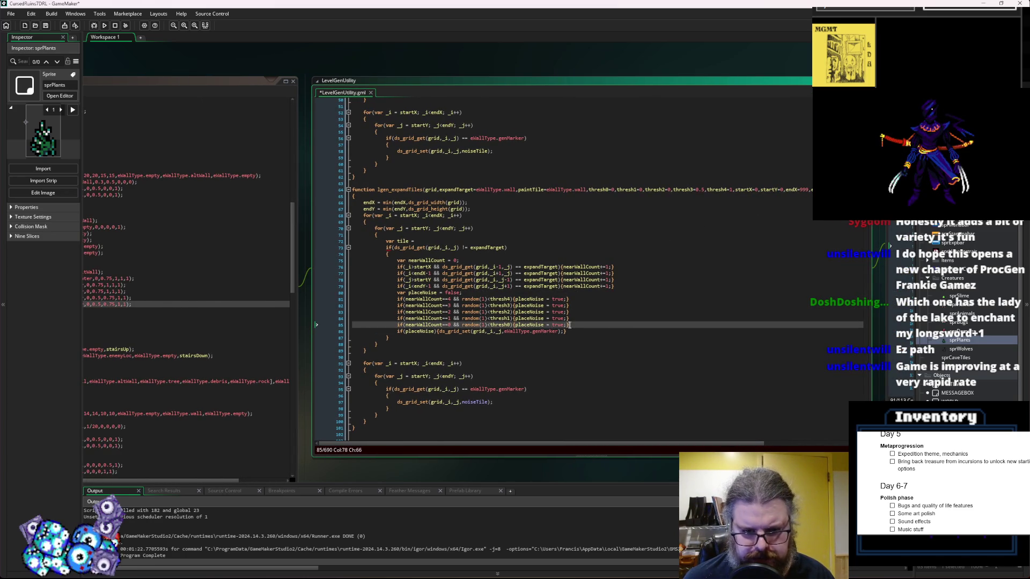
click(438, 242)
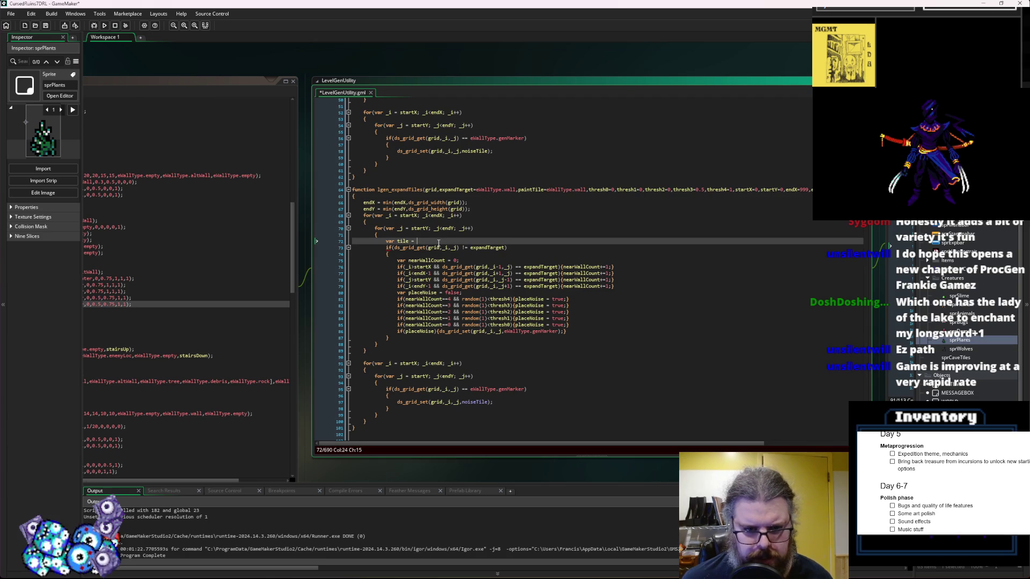
shift+click(352, 241)
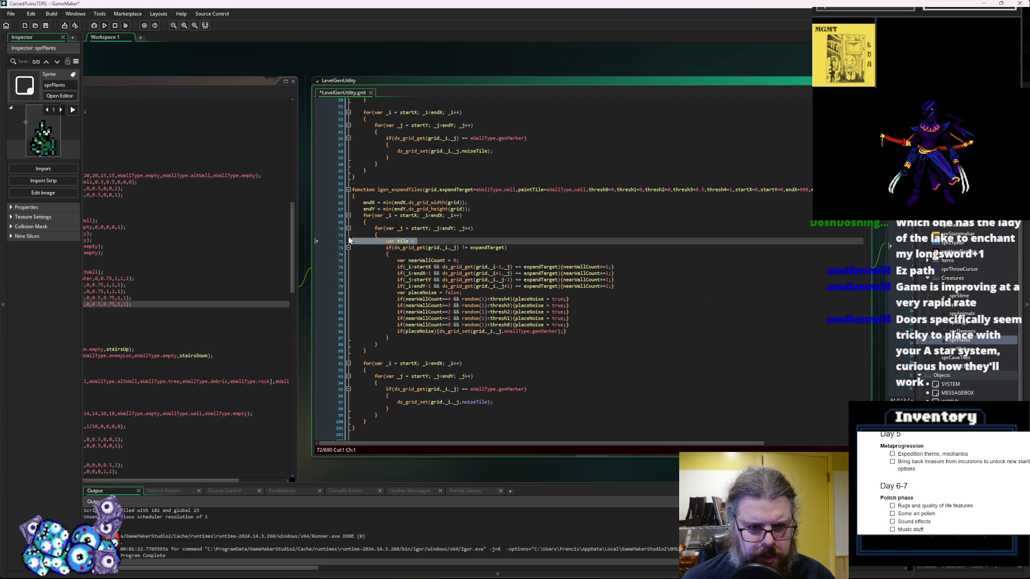
key(BackSpace)
key(BackSpace)
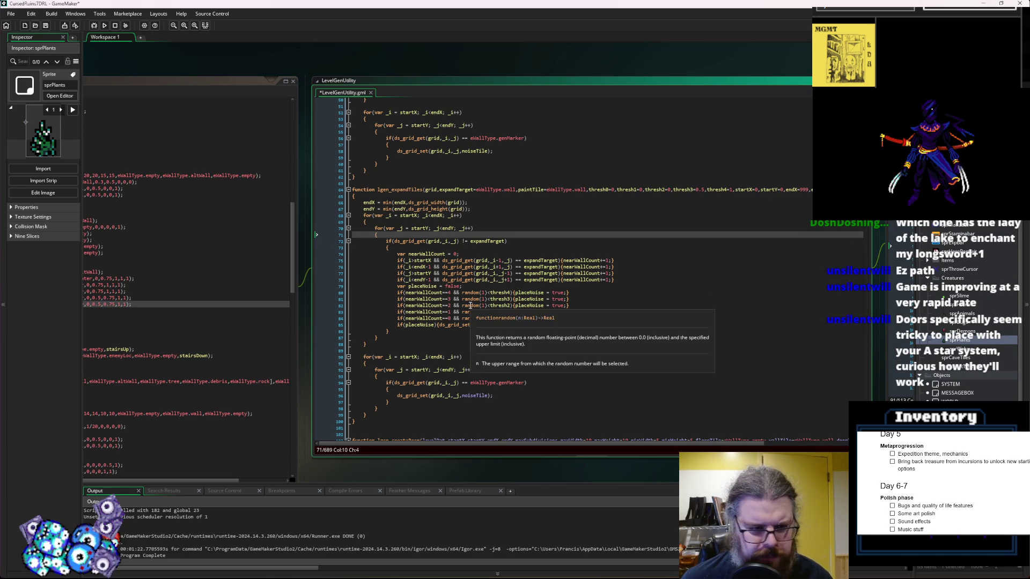
click(412, 286)
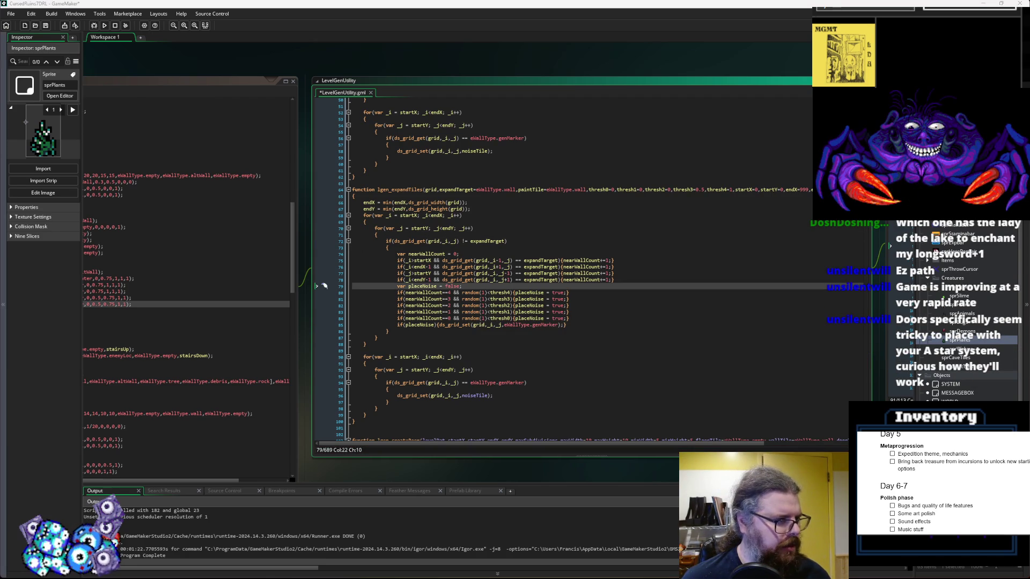
key(Down)
key(End)
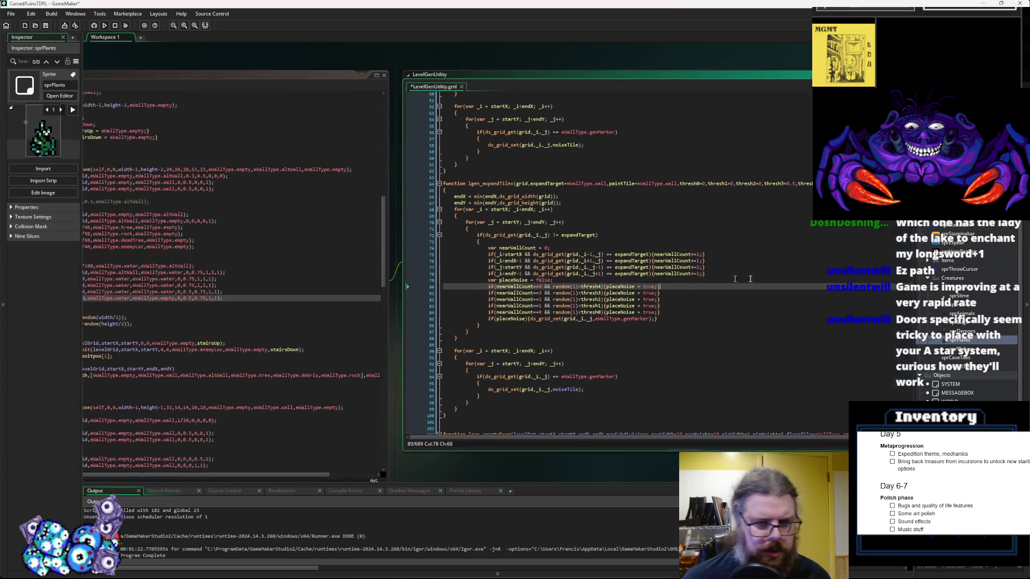
click(238, 321)
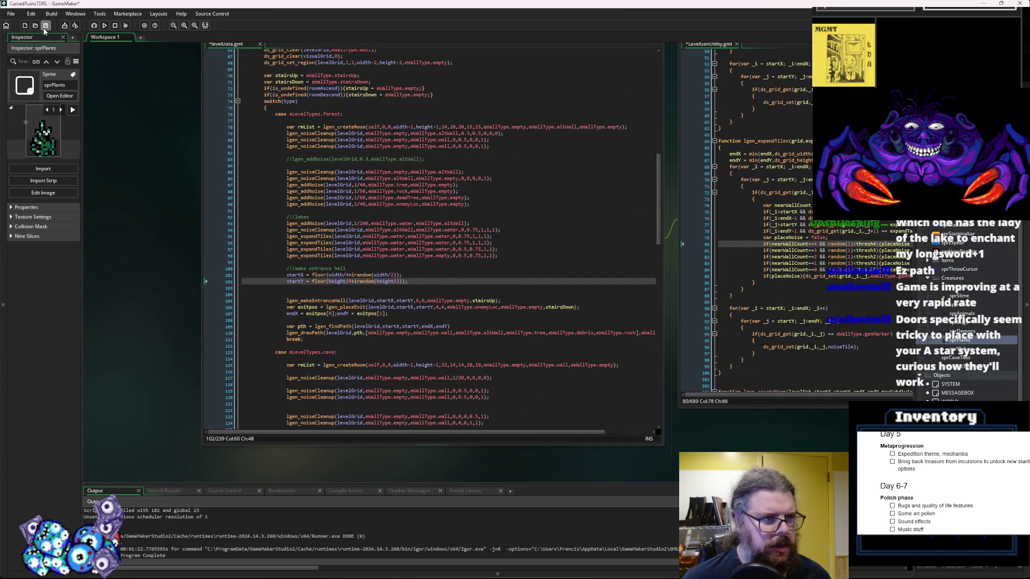
Check the lake expansion calls, save the scripts, and build and run CursedRuins7DRL
click(416, 306)
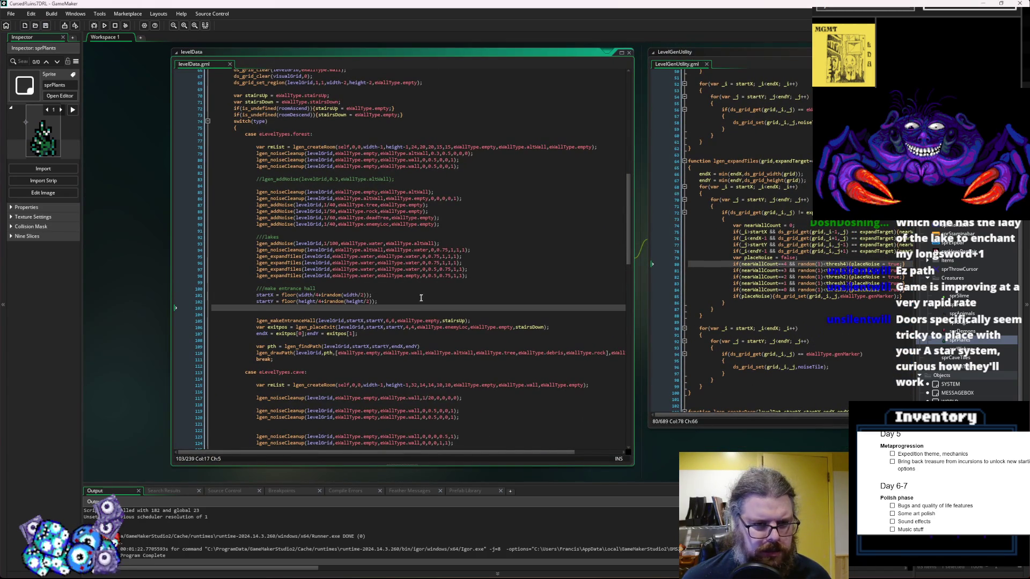
click(474, 266)
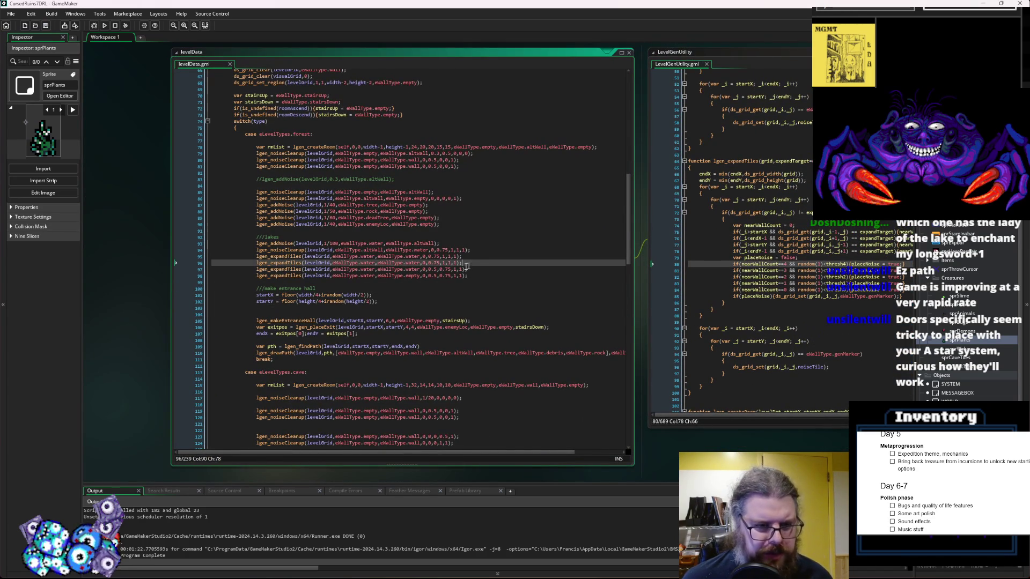
click(367, 275)
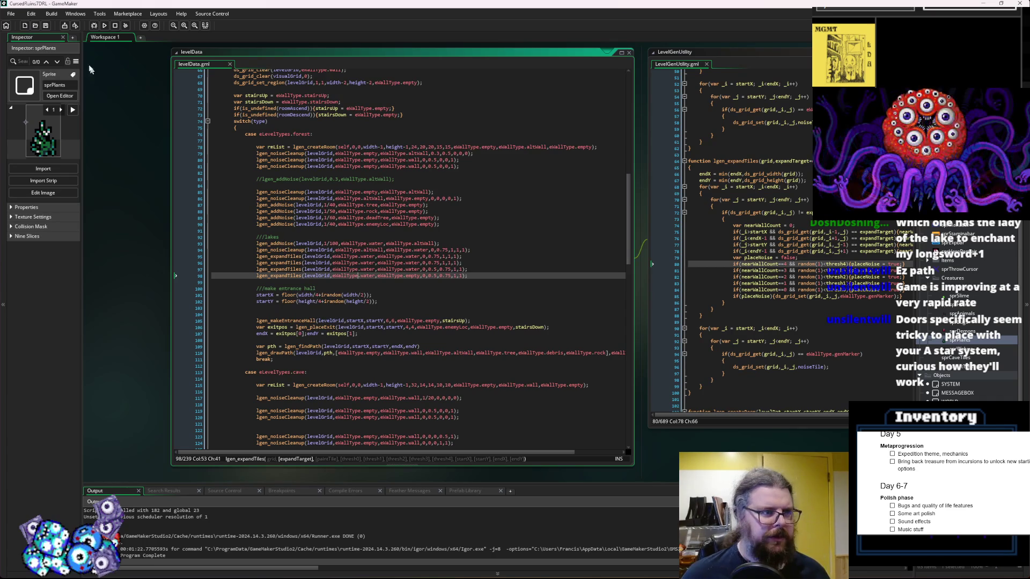
click(46, 27)
click(105, 25)
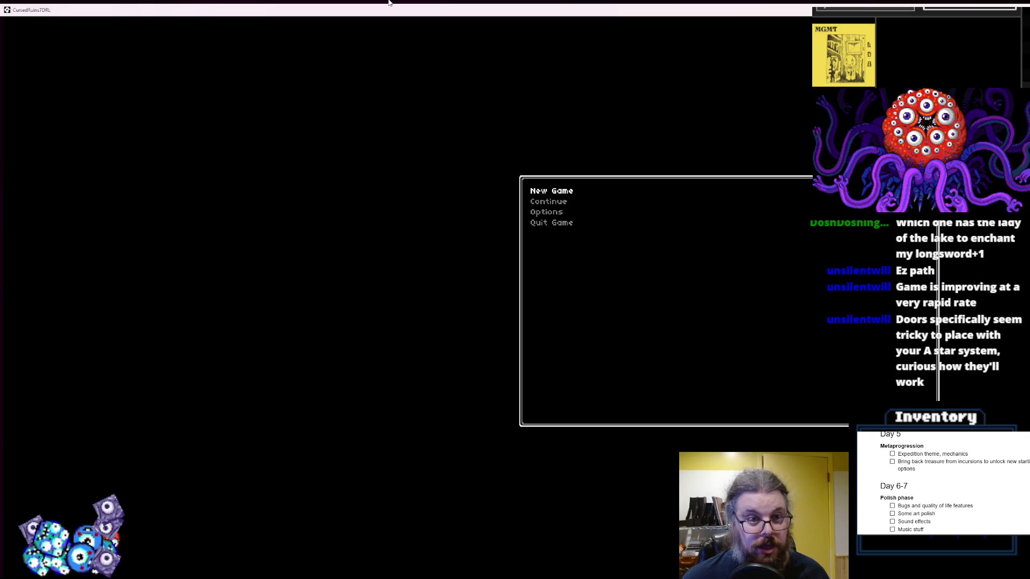
Start a new game to trigger the crash, inspect the failing ds_grid_set line, and dismiss the error
key(Return)
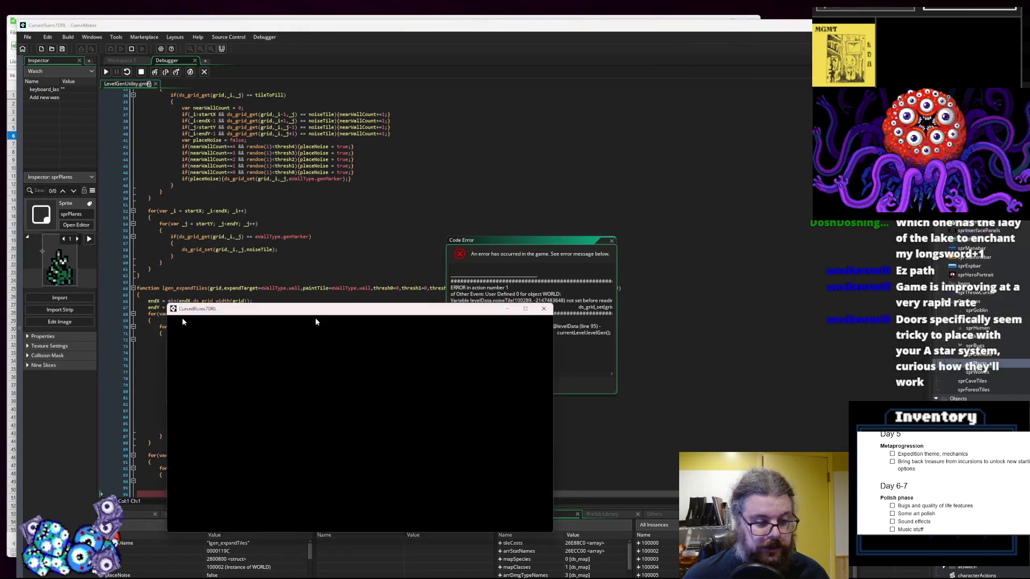
click(251, 391)
scroll(268, 413, down, 3)
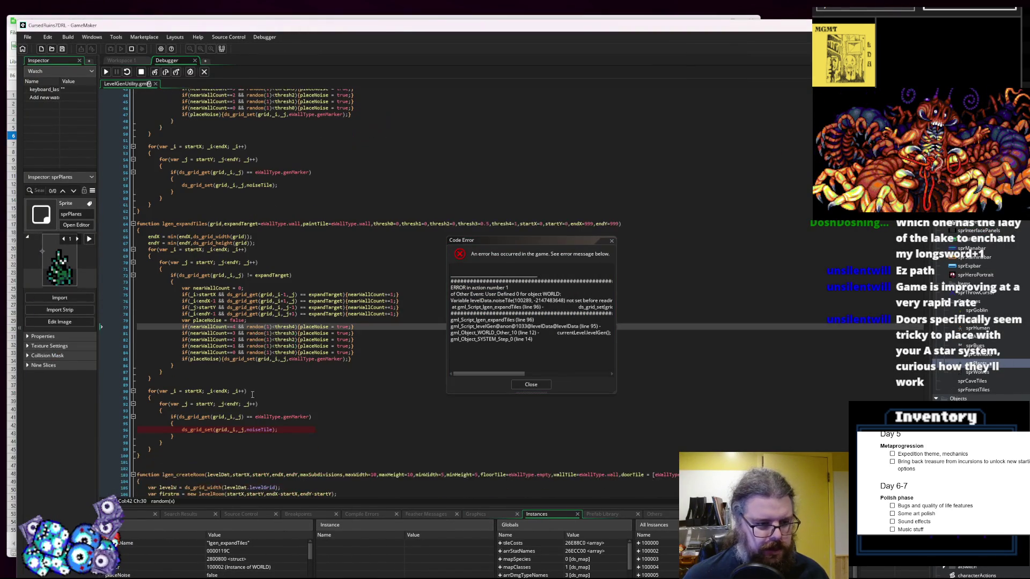
click(282, 429)
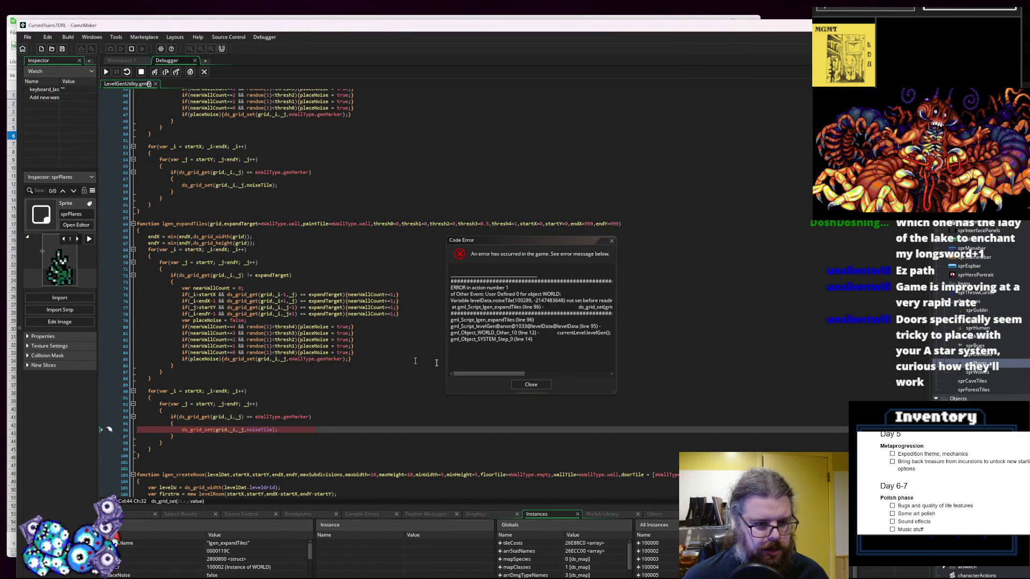
click(529, 386)
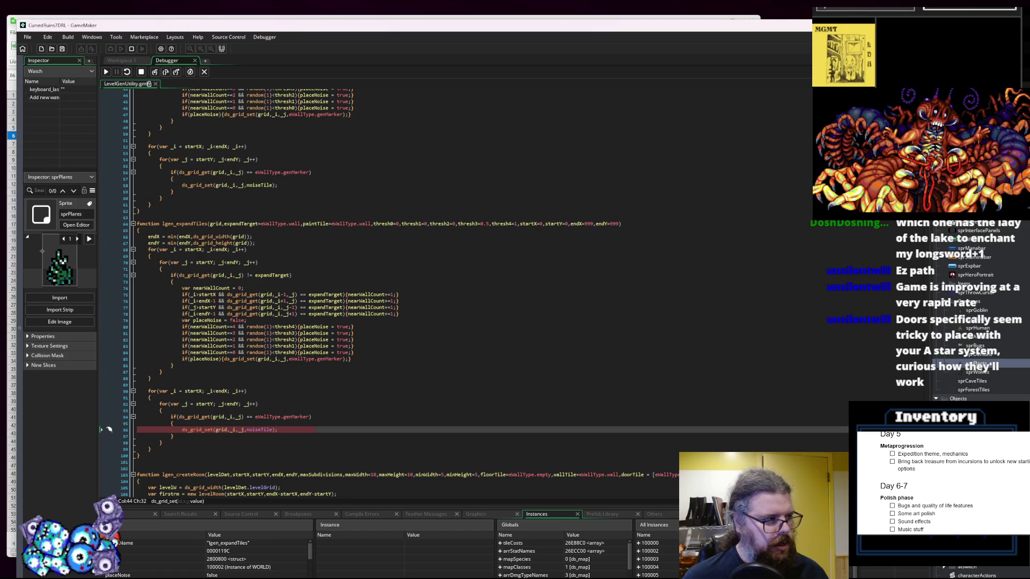
Replace noiseTile with paintTile in the lgen_expandTiles call, save, and end the debugging session
double_click(242, 224)
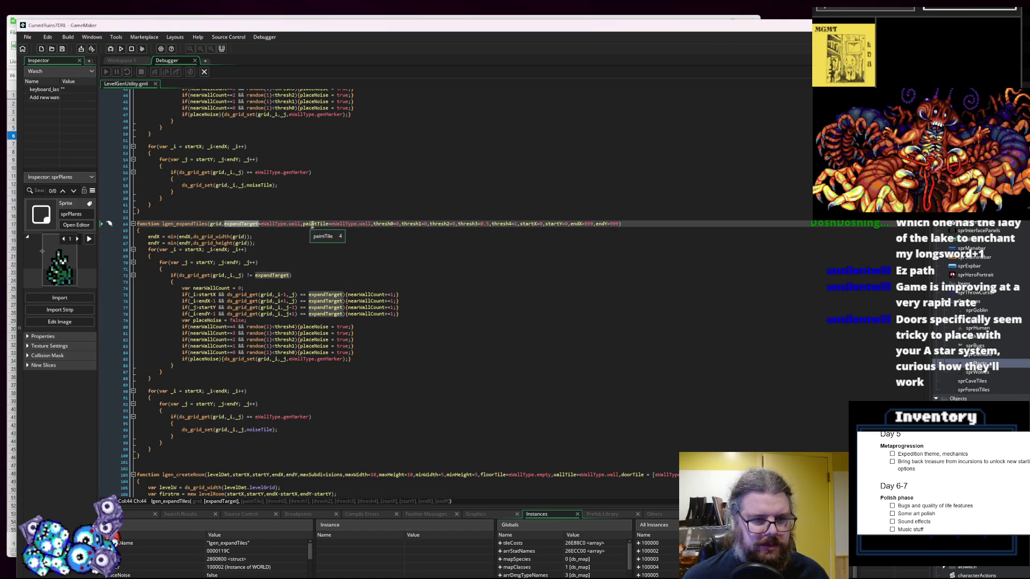
click(264, 435)
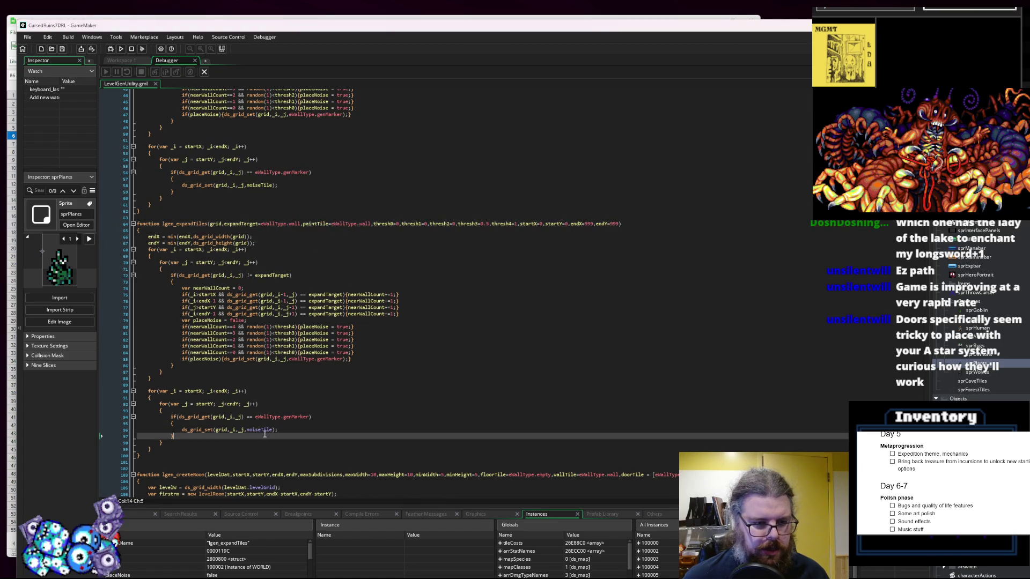
double_click(261, 430)
text(paintTile)
click(320, 425)
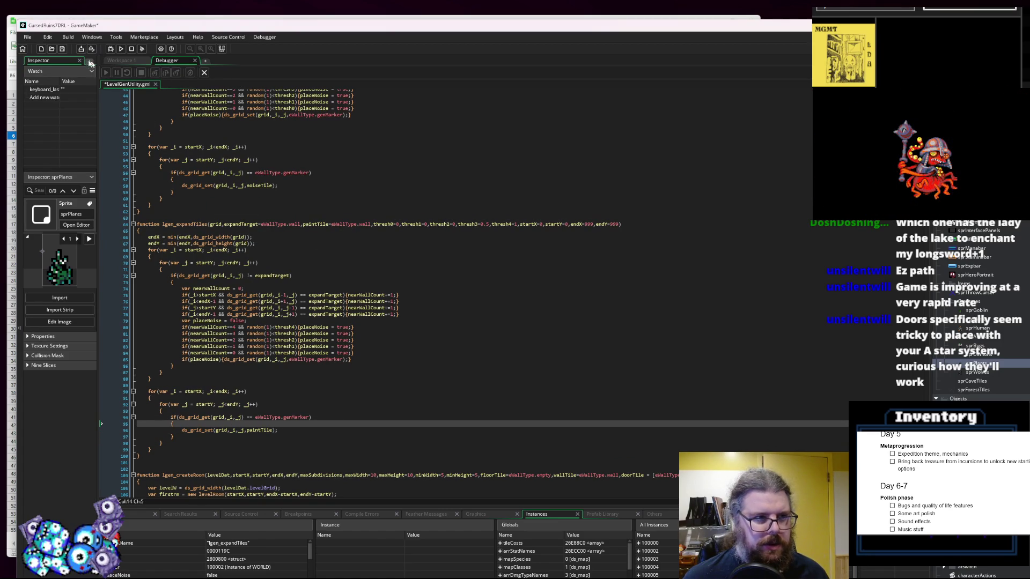
click(63, 49)
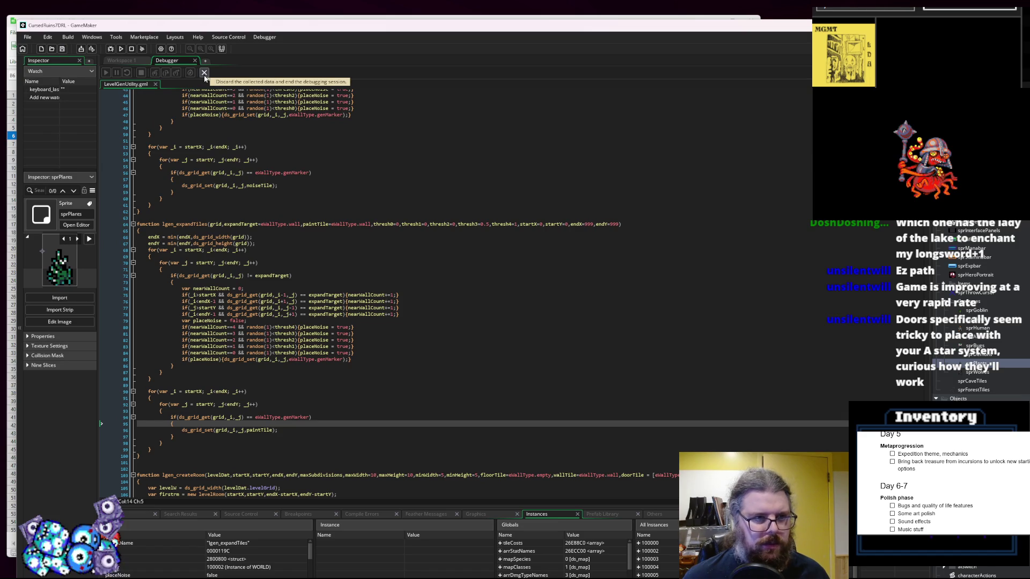
click(204, 75)
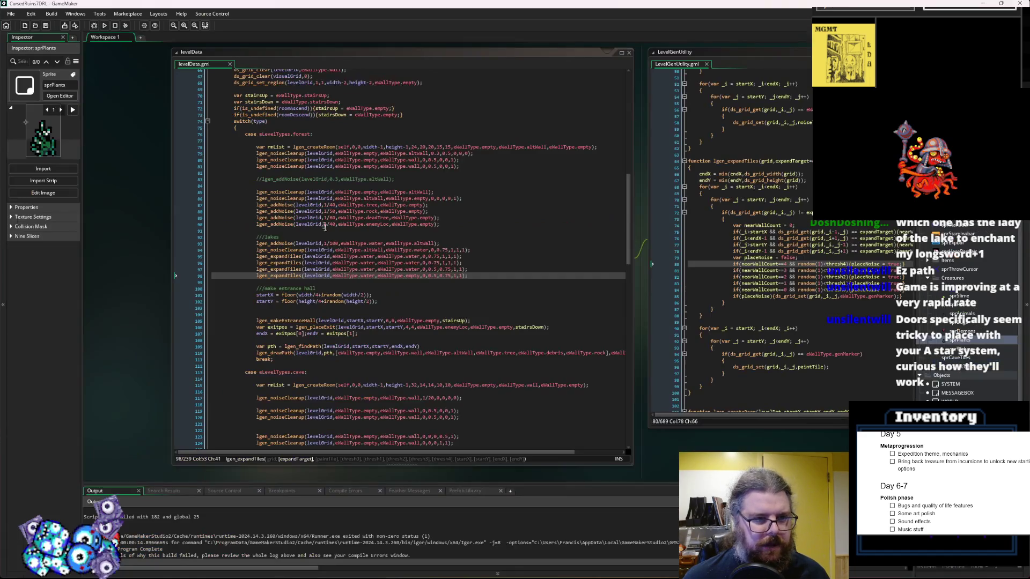
Review the lake expansion calls in levelData.gml, then relaunch the game in debug mode to New Game
click(406, 270)
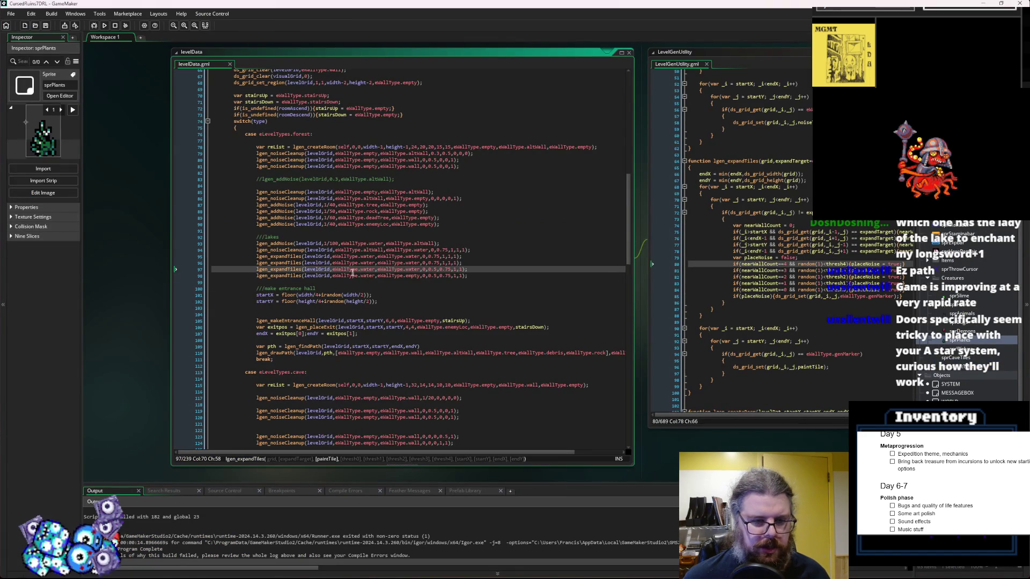
click(409, 276)
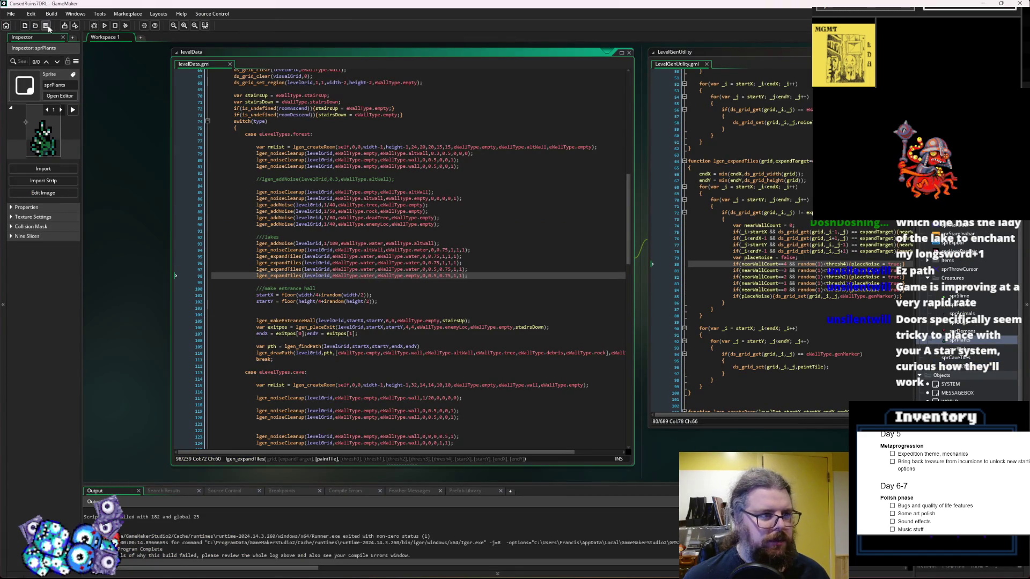
click(91, 25)
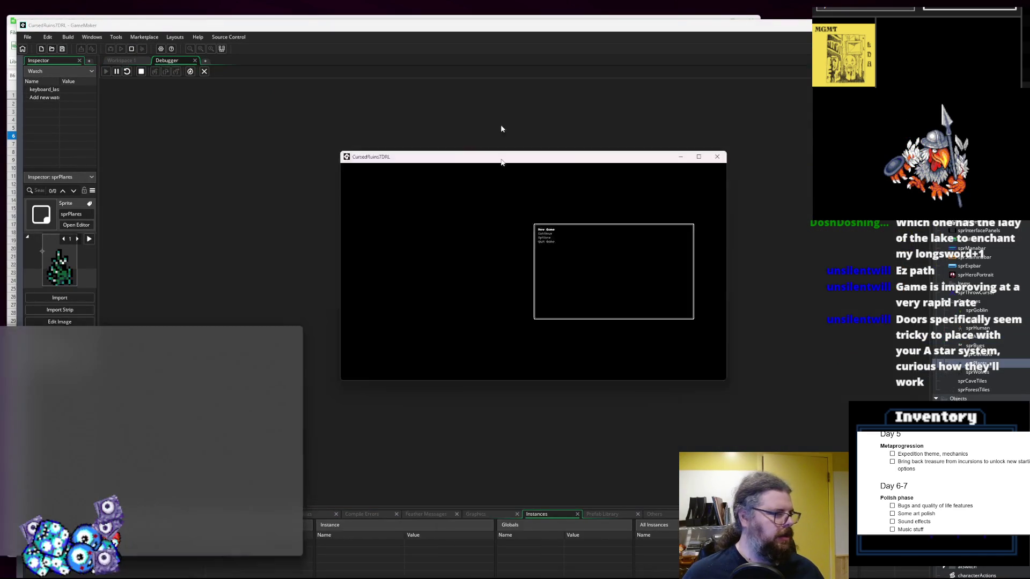
key(Down)
key(Up)
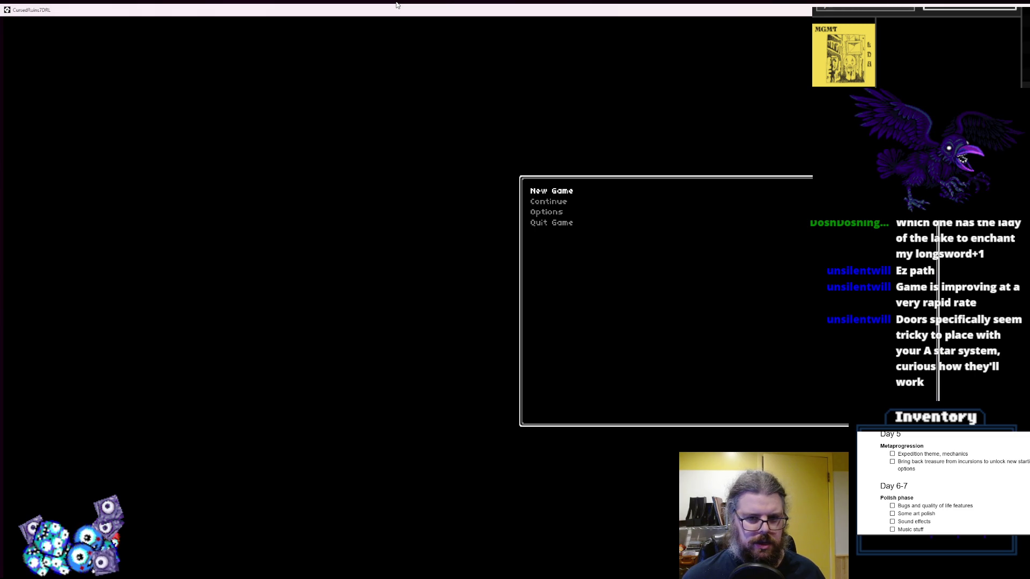
Start a new game, reveal the forest map with F1, and kill the adjacent monsters
key(Return)
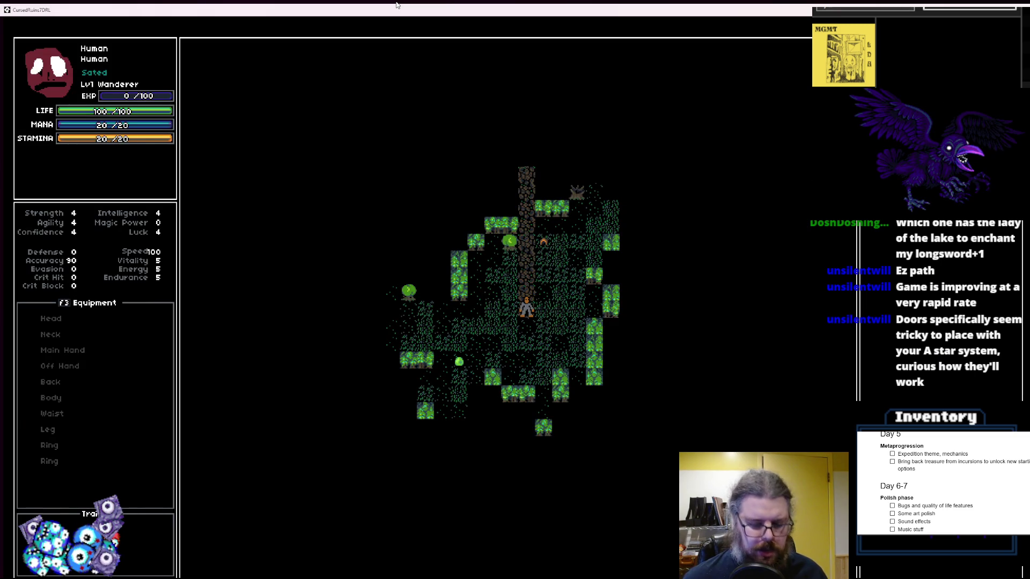
key(F1)
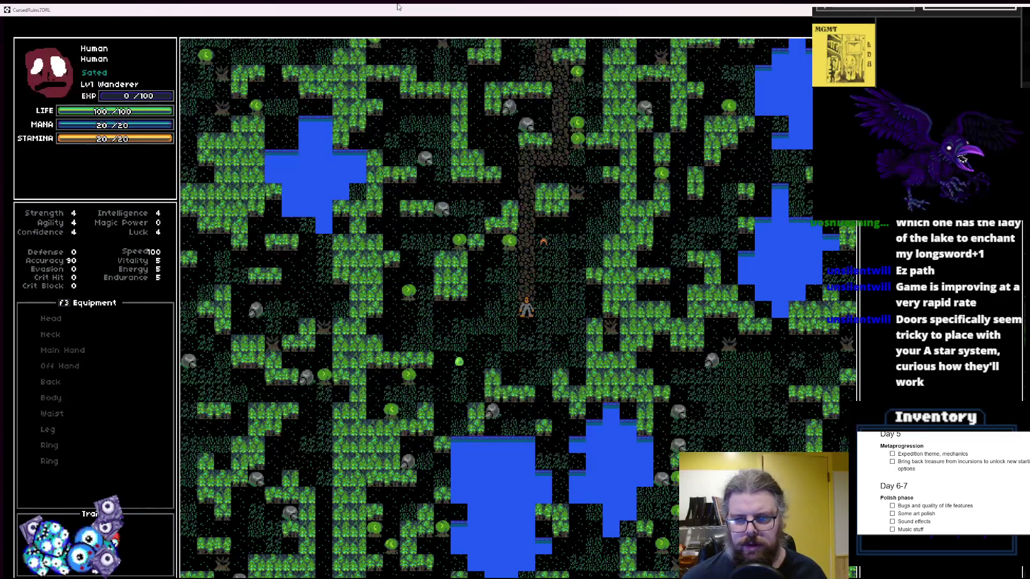
key(Up)
key(Down)
key(Down)
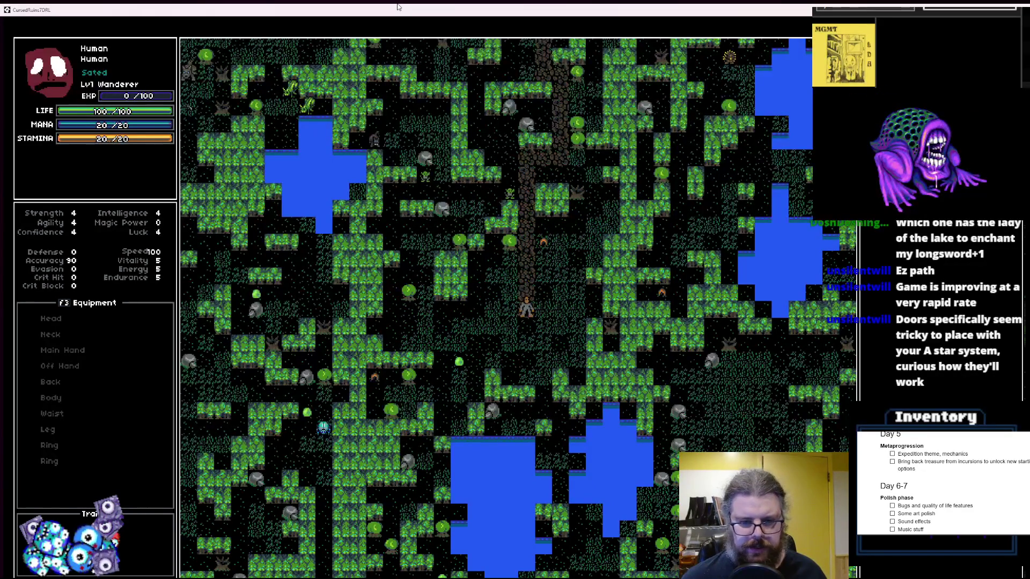
key(KP_1)
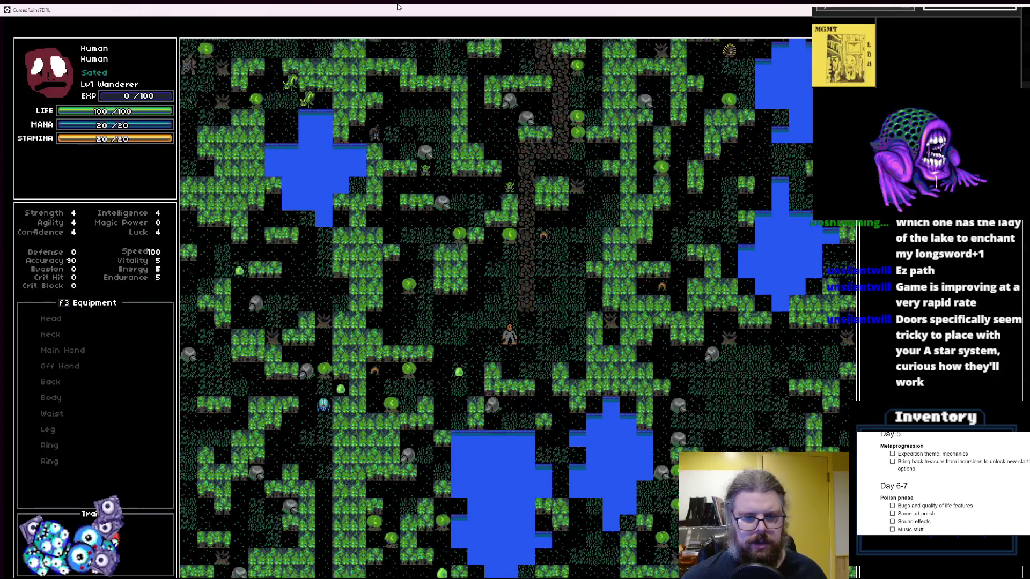
key(KP_1)
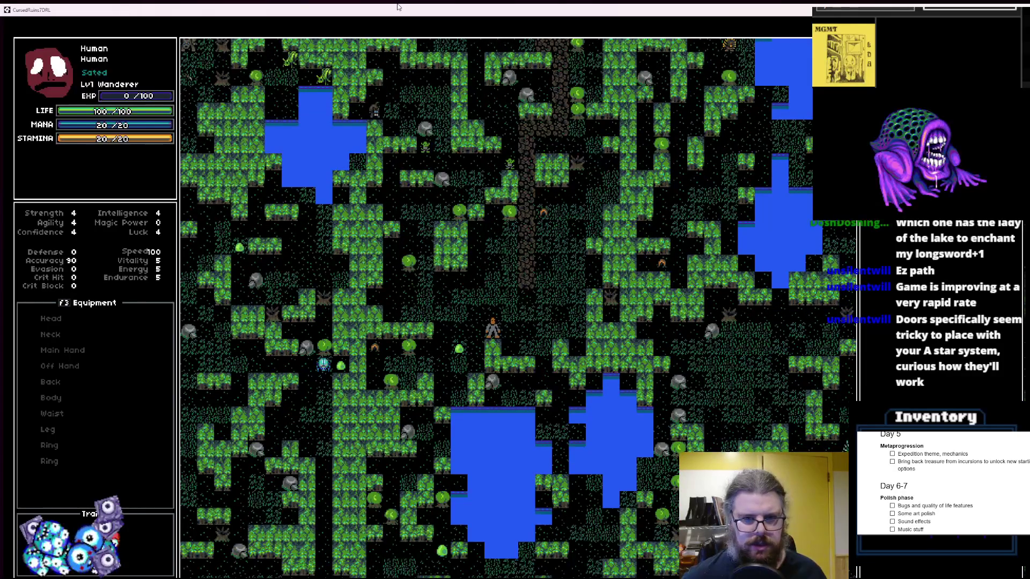
key(KP_4)
key(KP_4)
key(KP_4)
key(KP_2)
key(KP_2)
key(KP_2)
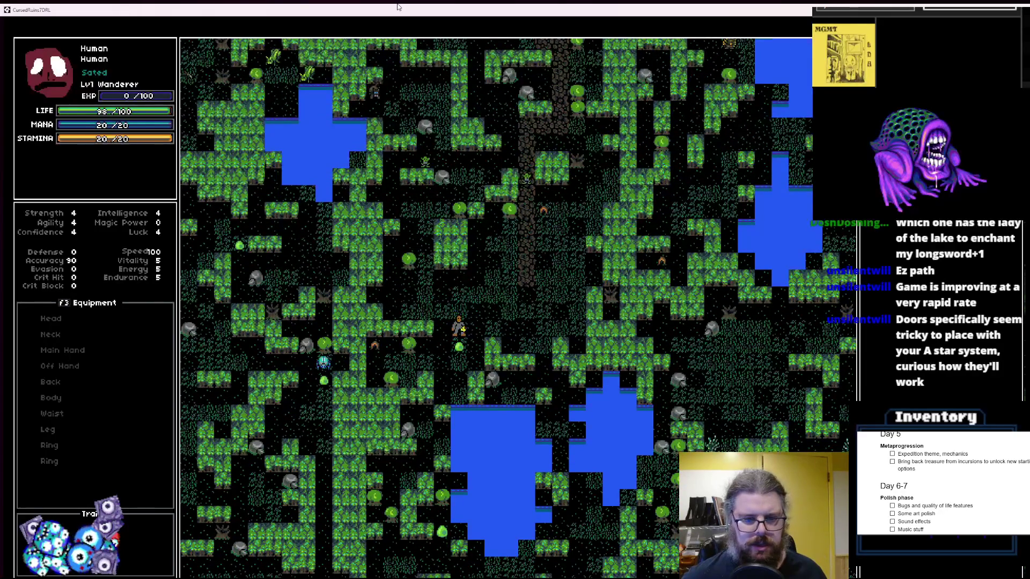
key(KP_2)
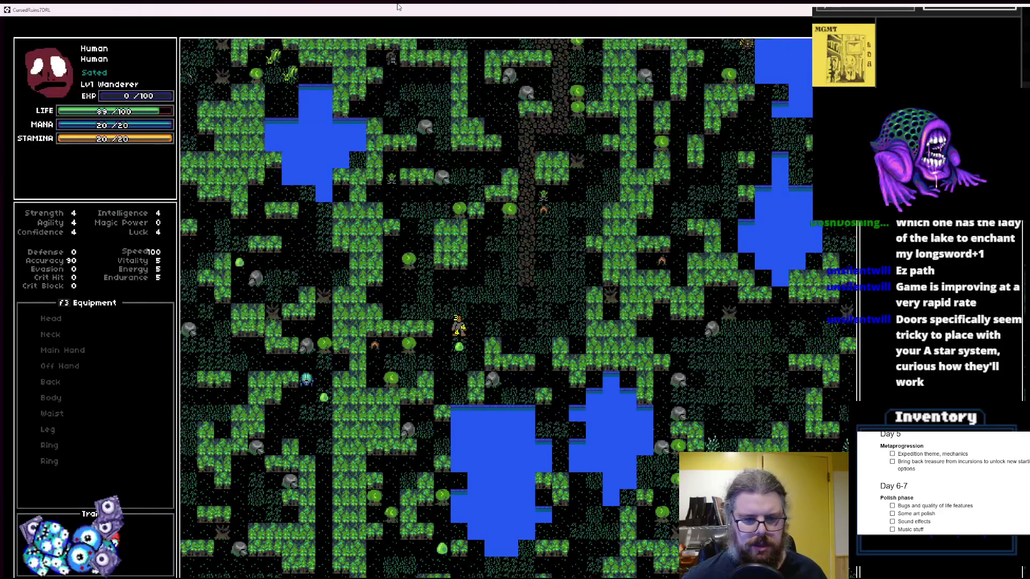
key(KP_2)
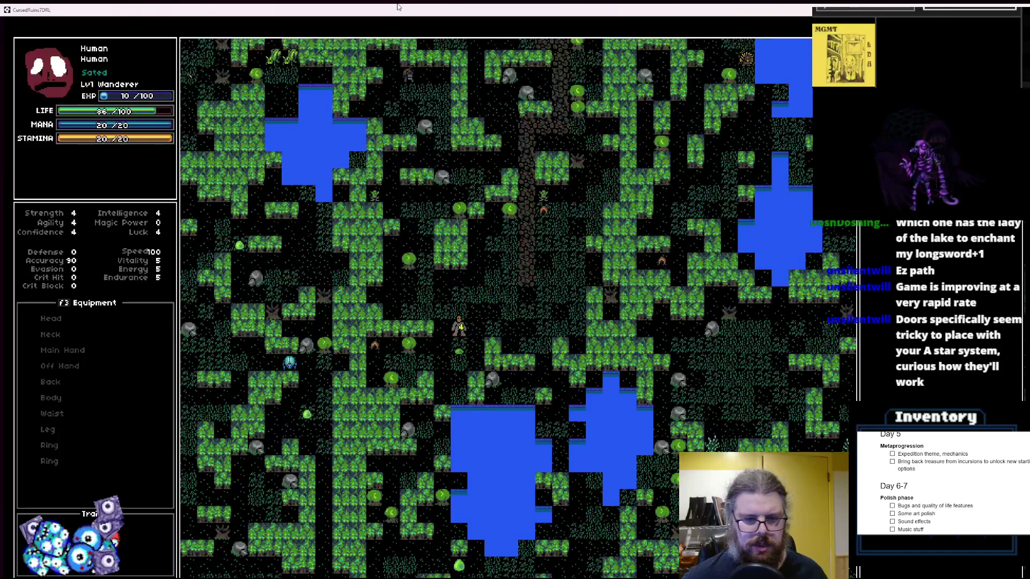
key(KP_2)
Walk the player up across the clearing to the dirt path and up along it
key(KP_8)
key(KP_8)
key(KP_7)
key(KP_7)
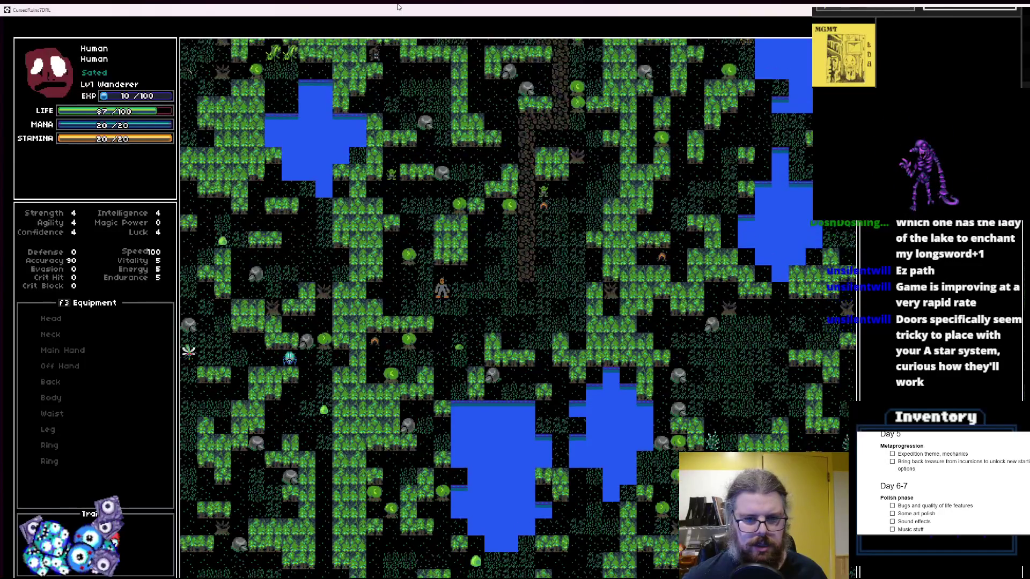
key(KP_8)
key(KP_8)
key(KP_8)
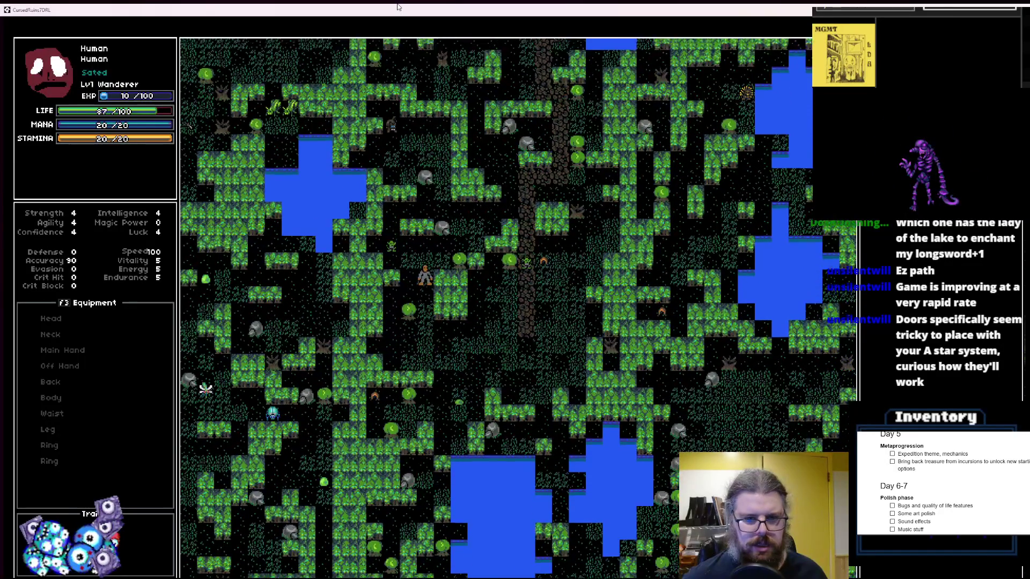
key(KP_9)
key(KP_8)
key(KP_8)
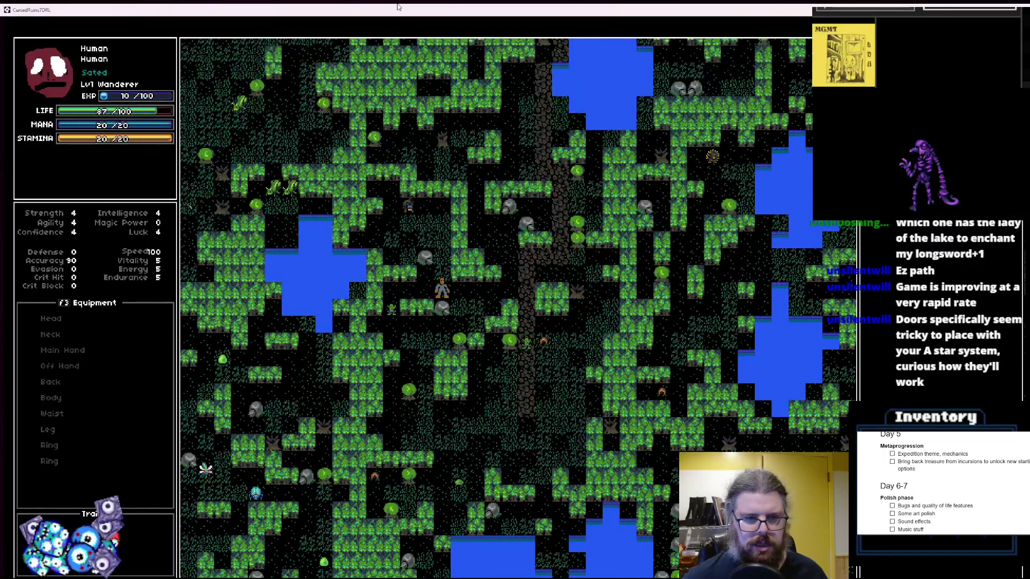
key(KP_6)
key(KP_6)
key(KP_6)
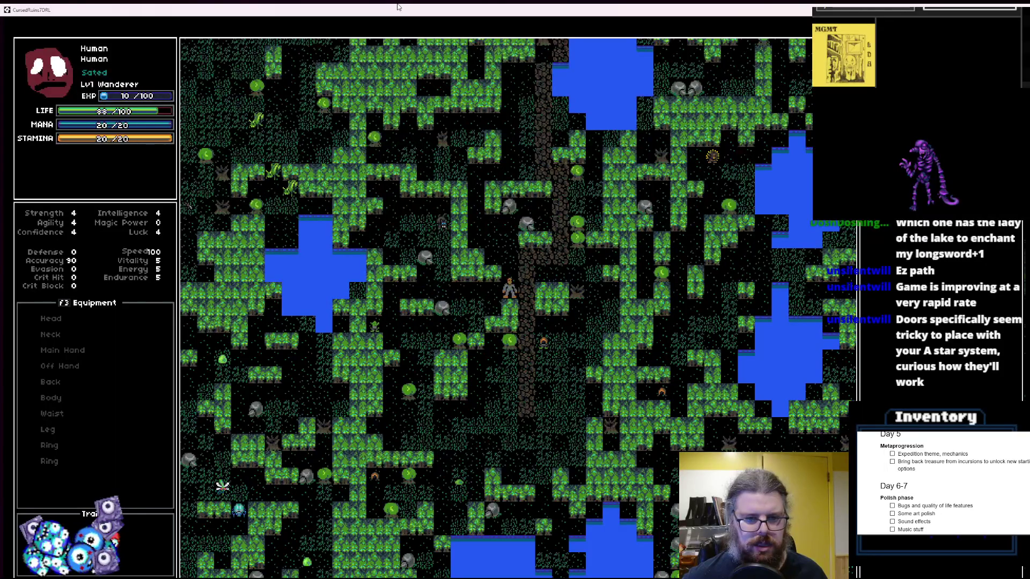
key(KP_9)
key(KP_9)
key(KP_6)
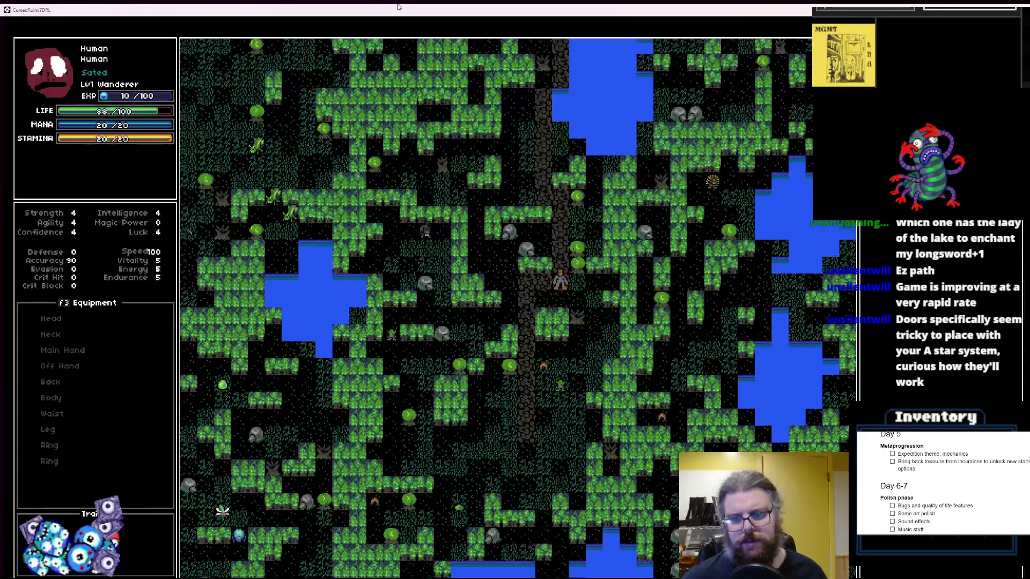
key(KP_8)
key(KP_8)
key(KP_8)
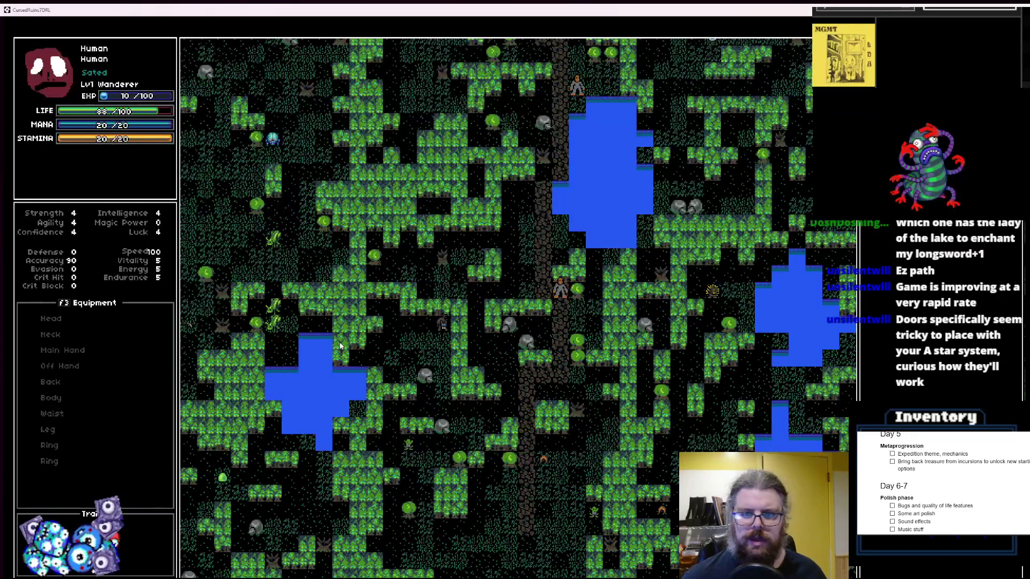
key(KP_7)
key(KP_8)
key(KP_7)
key(KP_8)
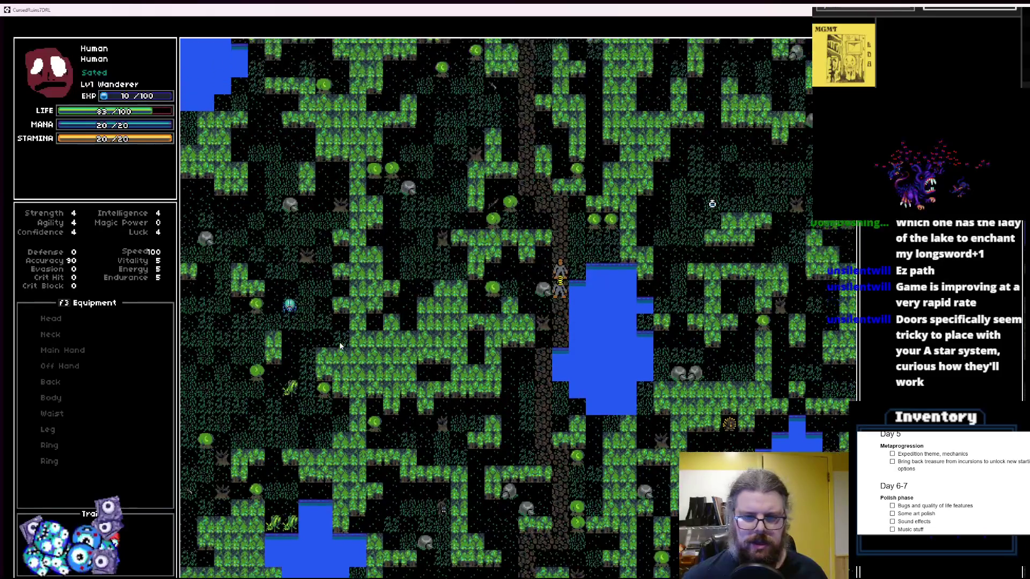
Follow the dirt path north past the lake, then quit the game with Escape
key(KP_8)
key(KP_8)
key(KP_8)
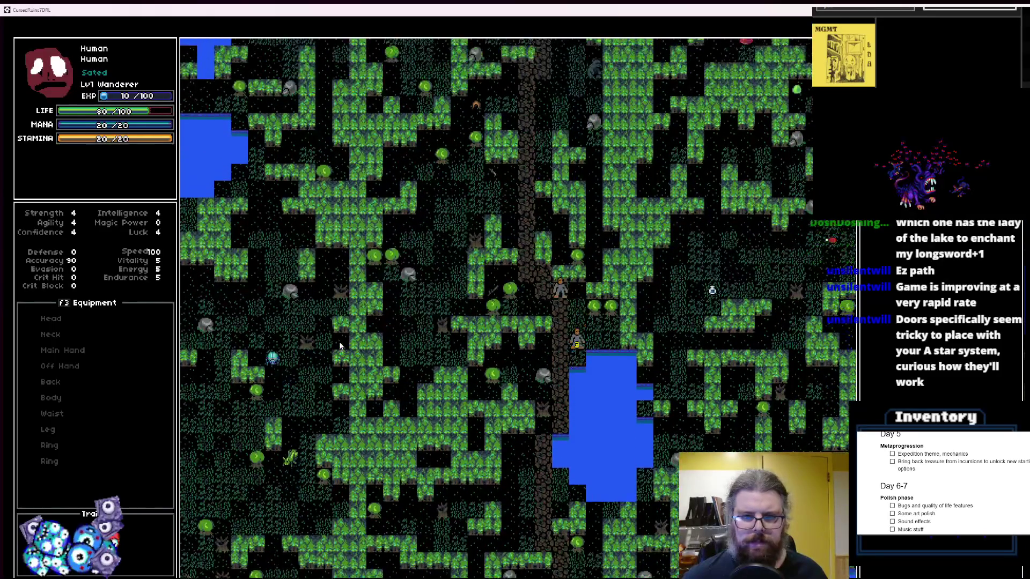
key(KP_8)
key(KP_8)
key(KP_8)
key(KP_7)
key(KP_8)
key(KP_8)
key(KP_8)
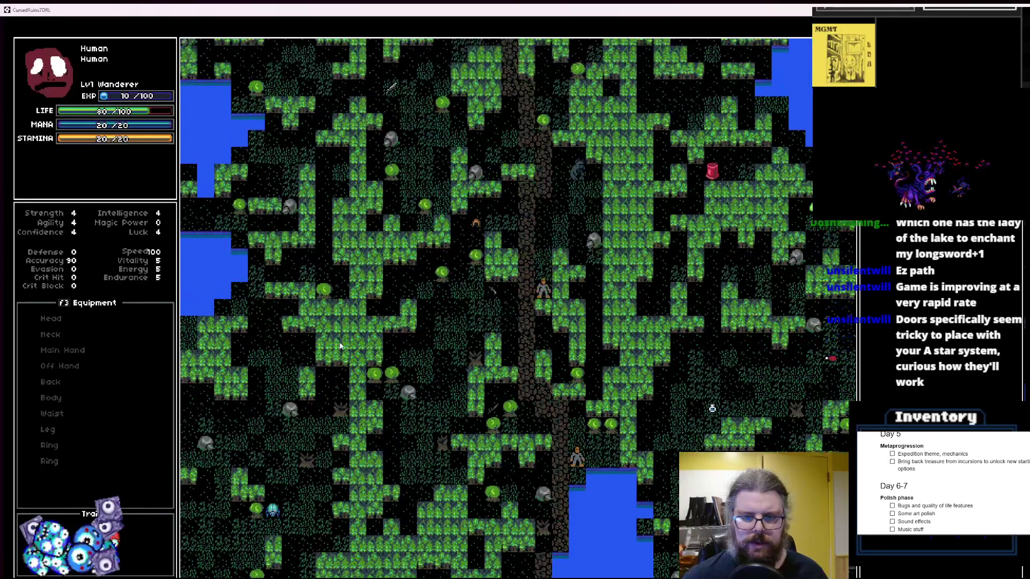
key(KP_8)
key(KP_8)
key(KP_8)
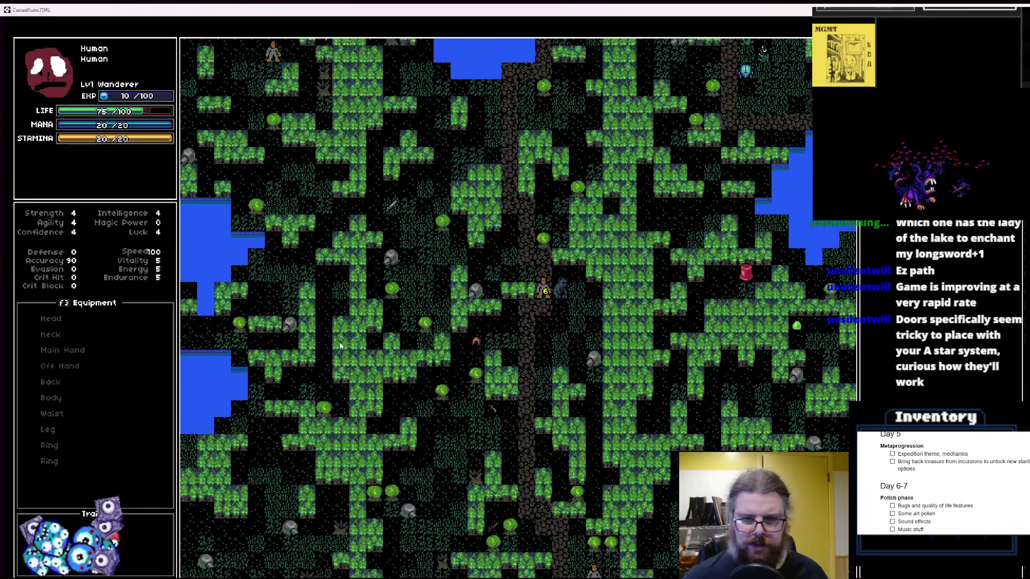
key(KP_8)
key(KP_8)
key(KP_7)
key(KP_8)
key(KP_7)
key(KP_8)
key(KP_8)
key(KP_8)
key(KP_8)
key(KP_9)
key(KP_8)
key(KP_8)
key(KP_9)
key(KP_8)
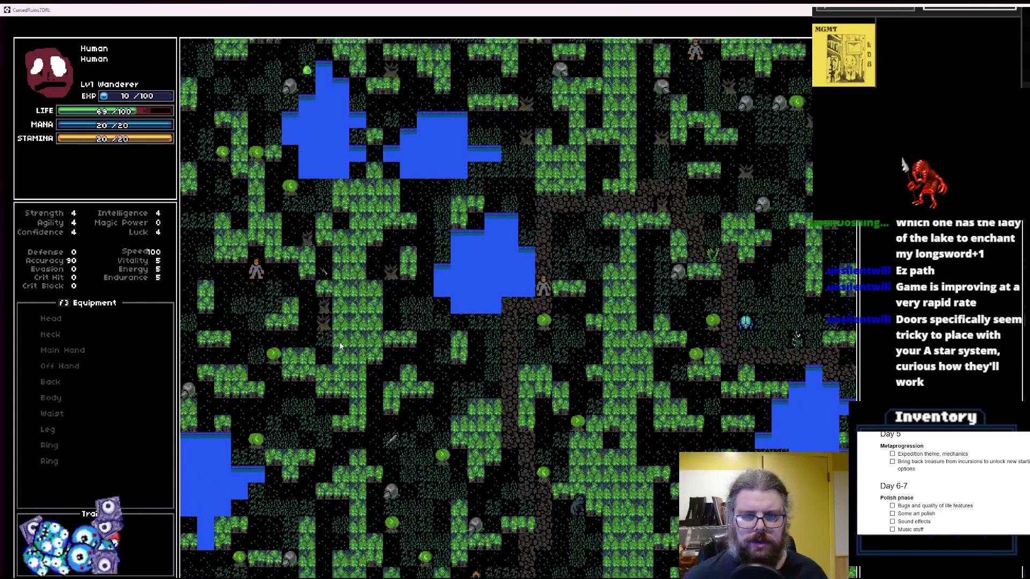
key(KP_8)
key(KP_8)
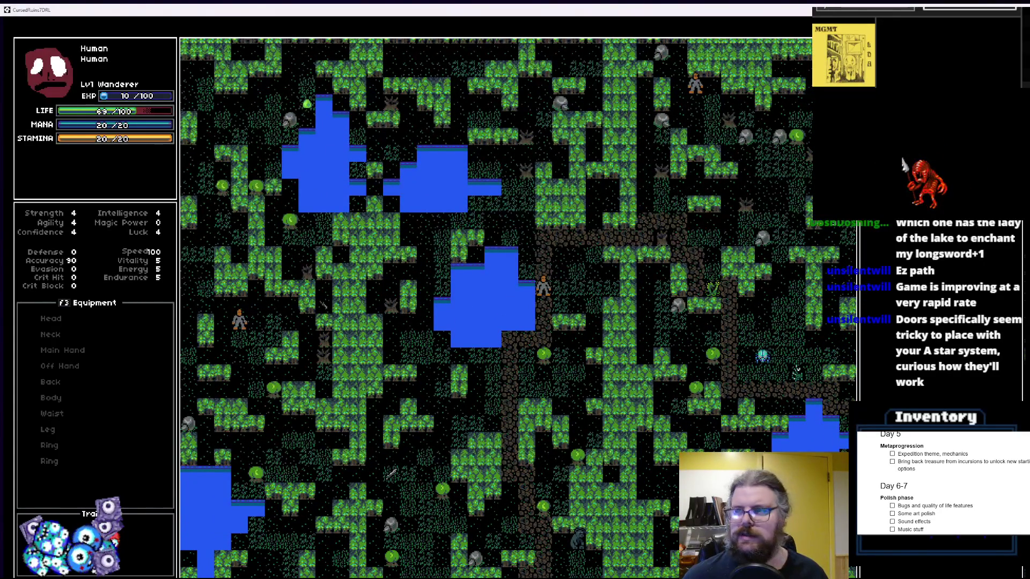
key(Escape)
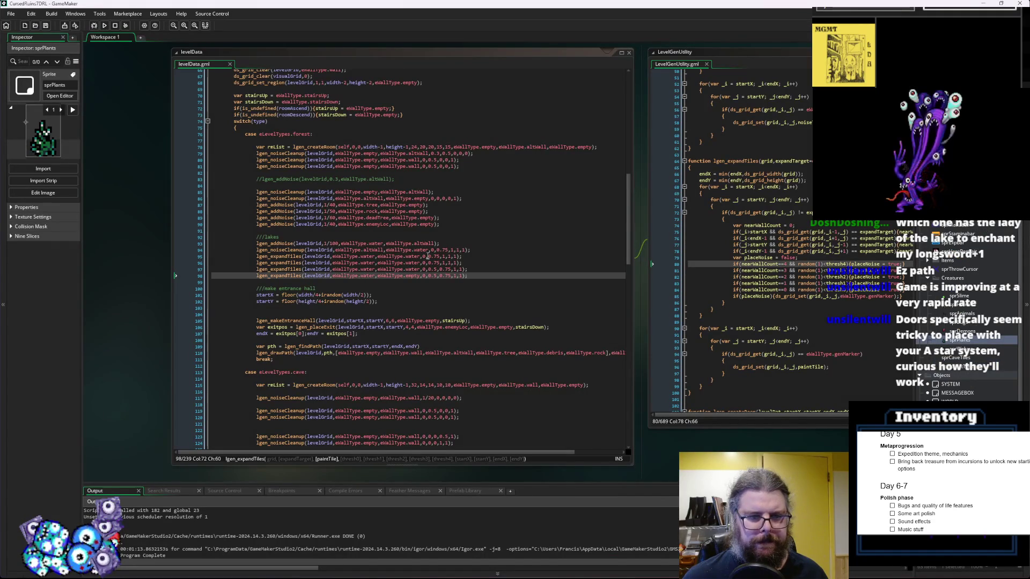
Delete the 7 from the 0.75 threshold in the last expandTiles call on line 98, and save levelData.gml
click(489, 277)
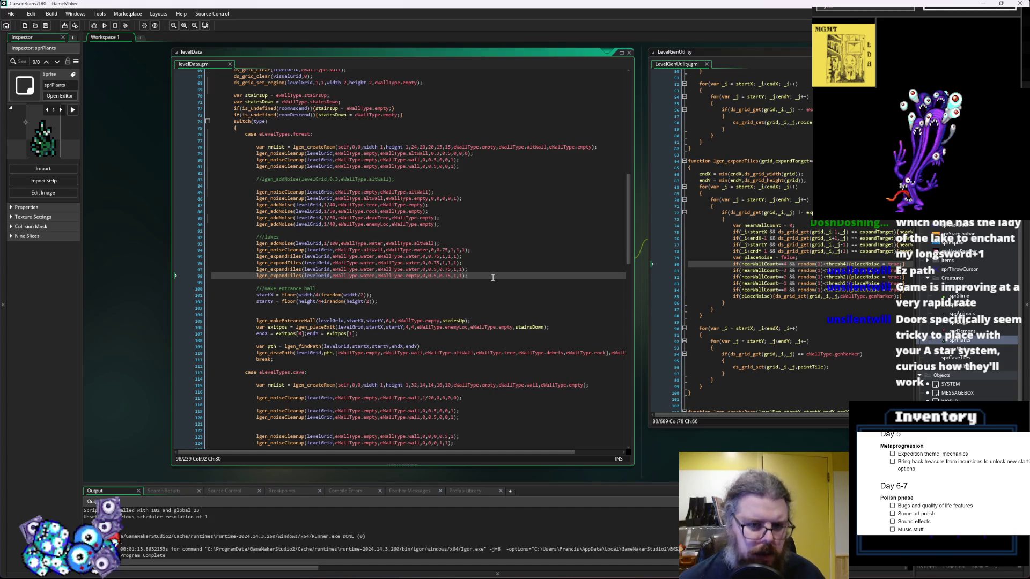
key(Left)
key(Left)
key(Left)
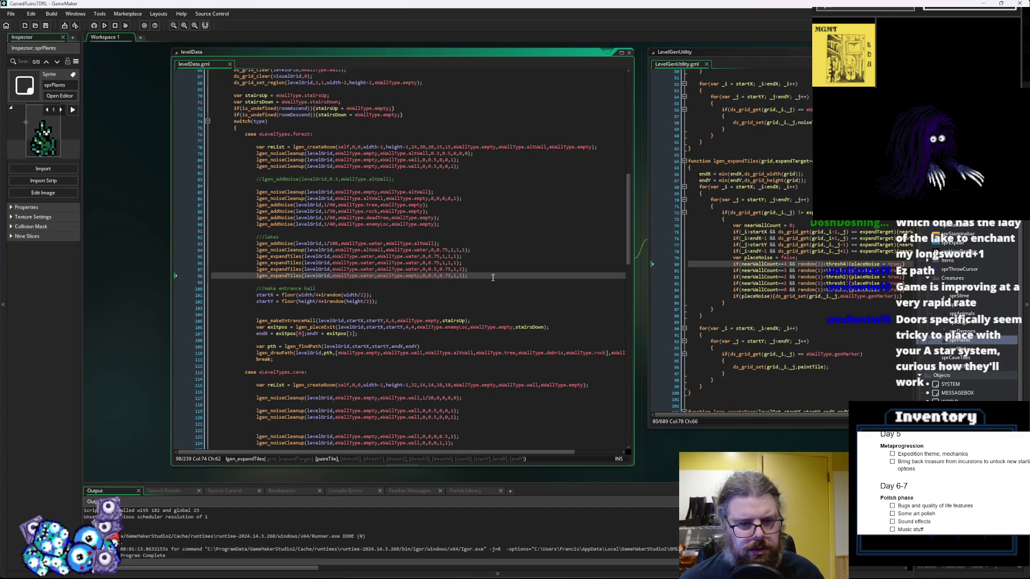
key(Right)
key(Right)
key(Right)
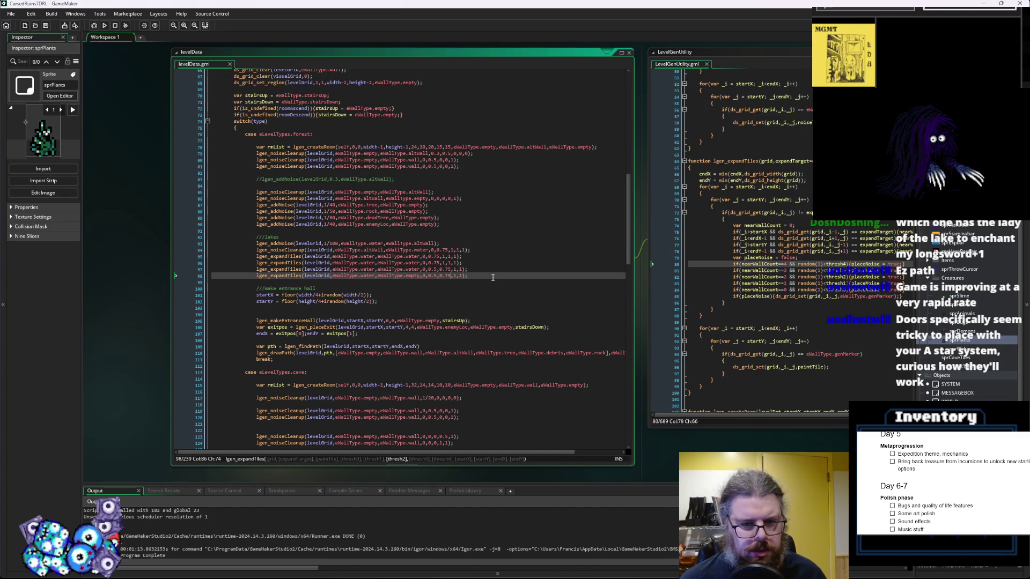
key(BackSpace)
key(Left)
key(Left)
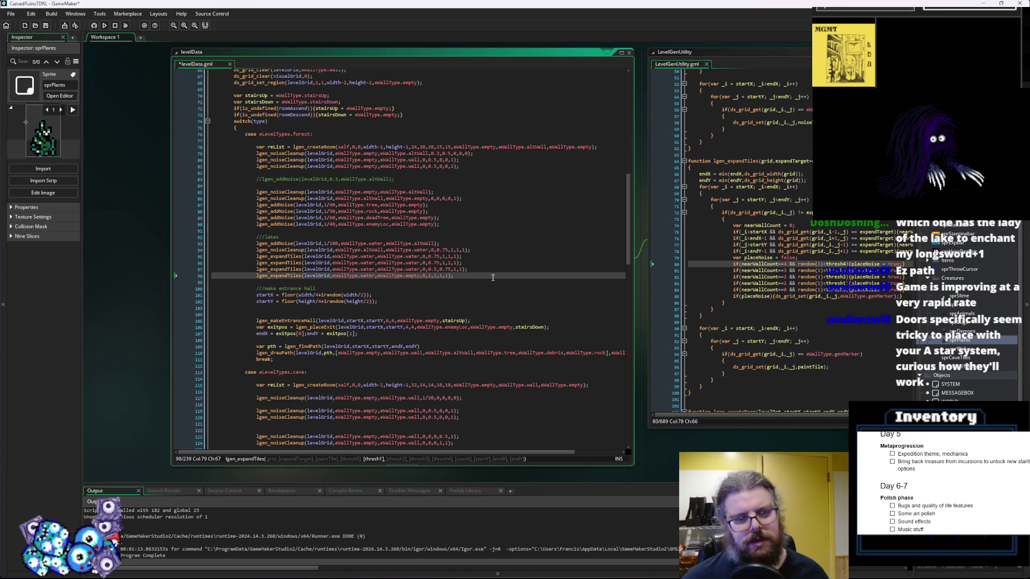
click(375, 276)
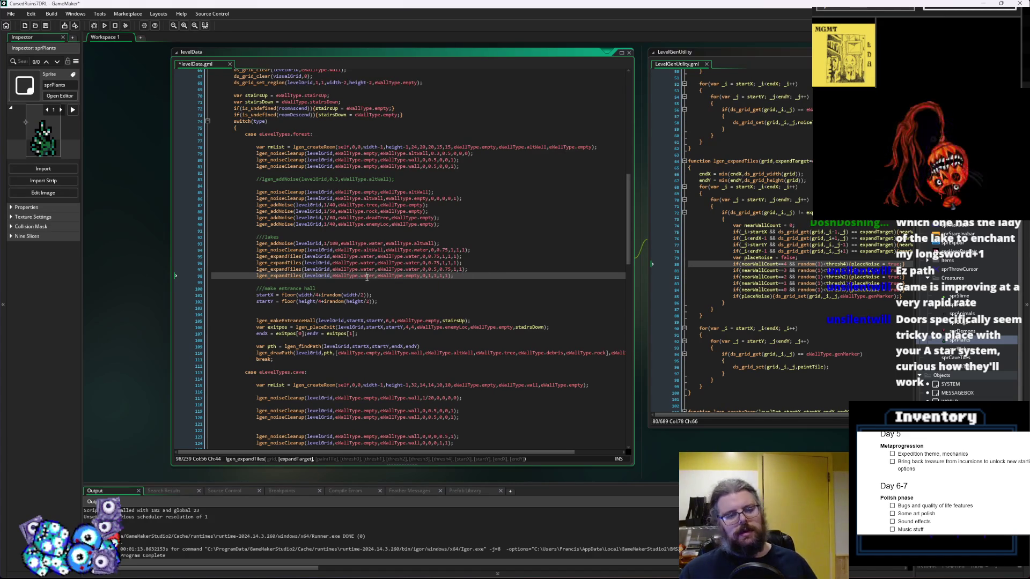
click(413, 276)
key(Left)
key(Left)
key(Left)
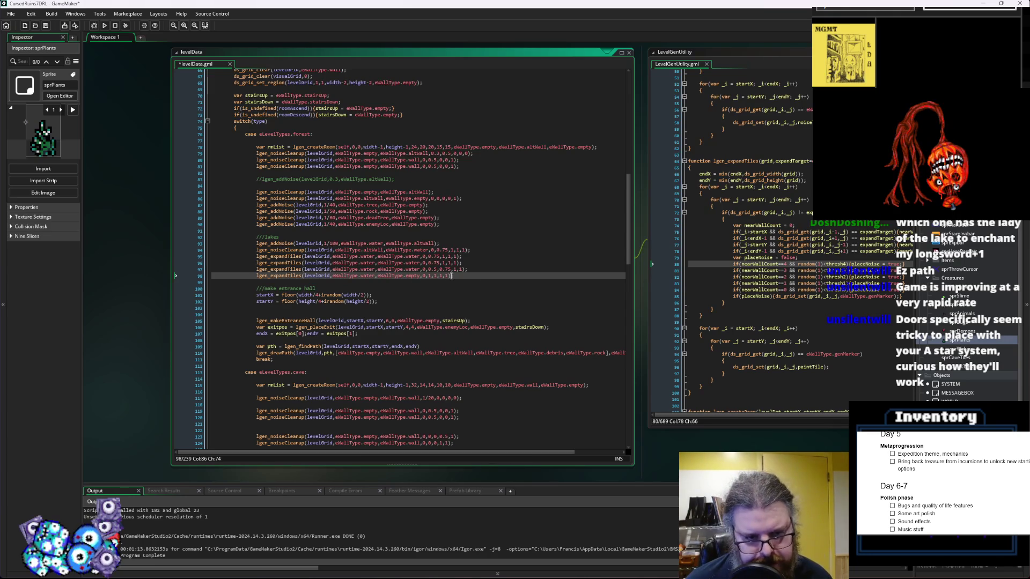
click(428, 277)
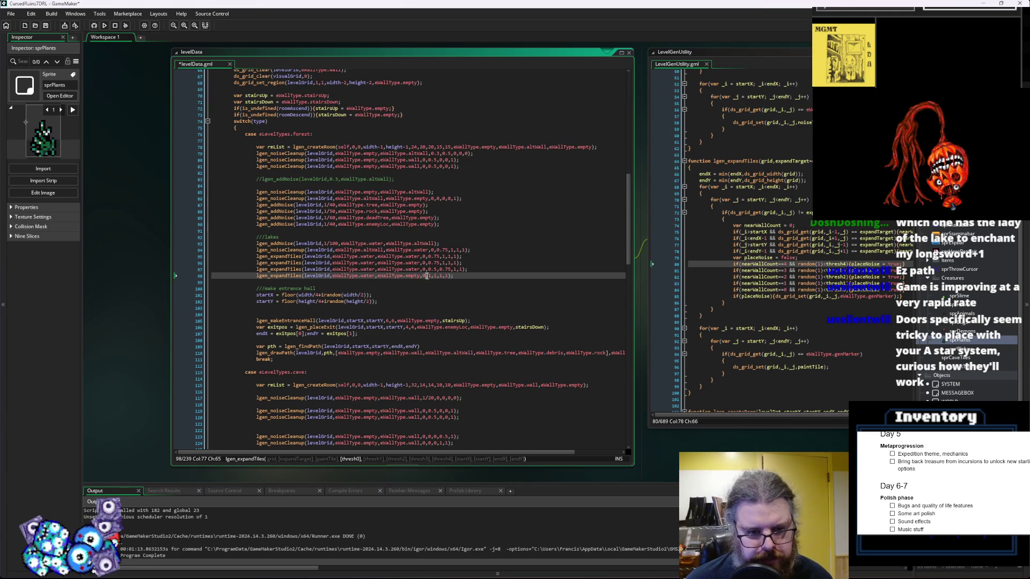
key(Right)
key(Right)
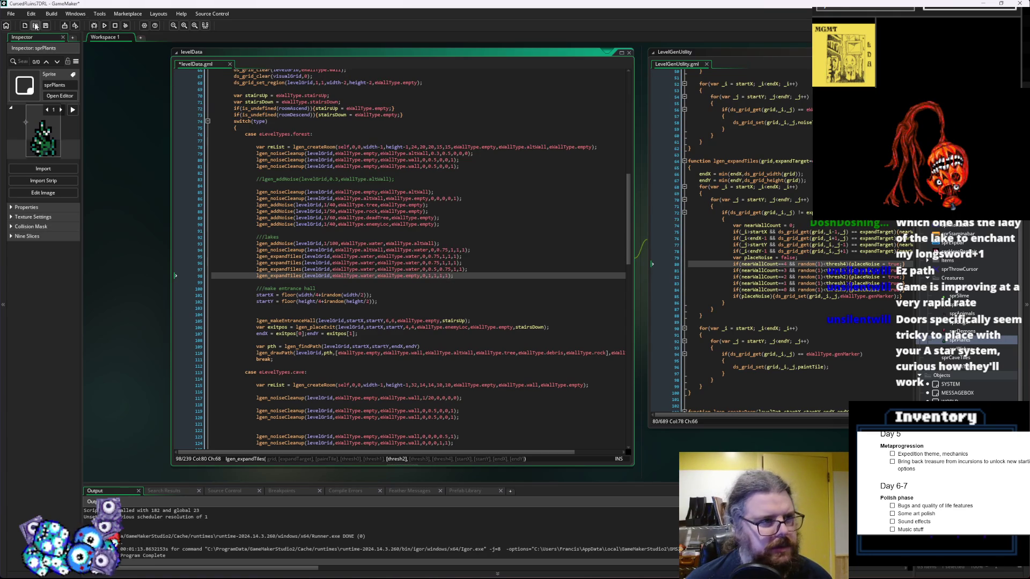
click(47, 25)
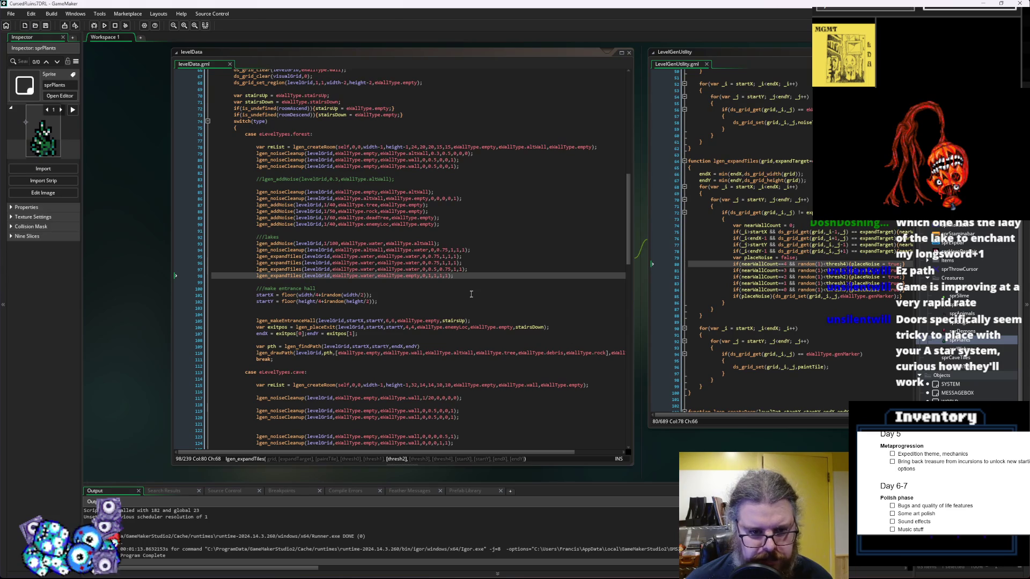
Check the lgen_drawPath call on line 110 and relaunch the game in debug mode
click(467, 274)
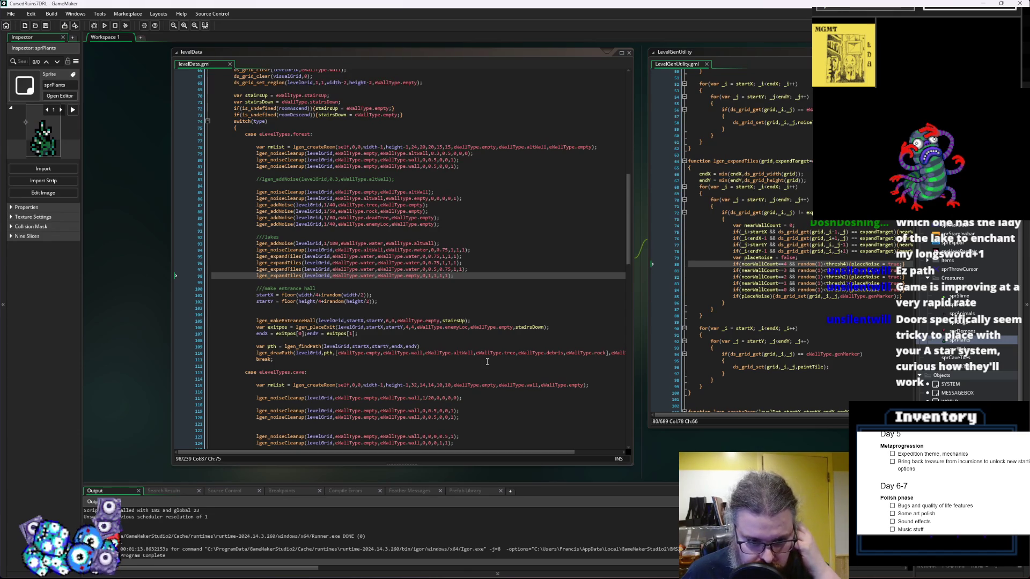
scroll(487, 362, down, 1)
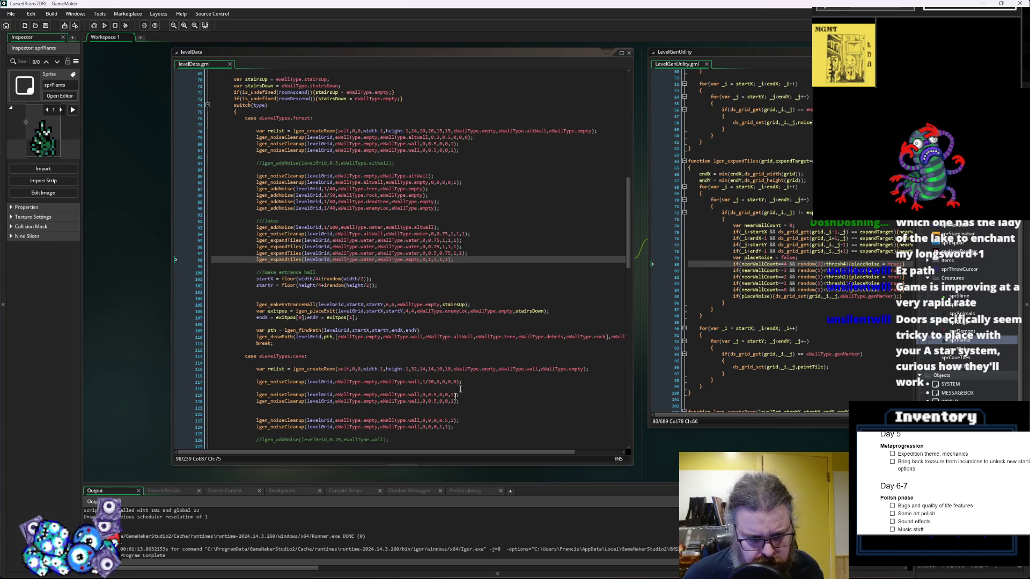
mouse_move(438, 454)
mouse_down()
mouse_move(491, 450)
mouse_move(445, 451)
mouse_move(474, 452)
mouse_up()
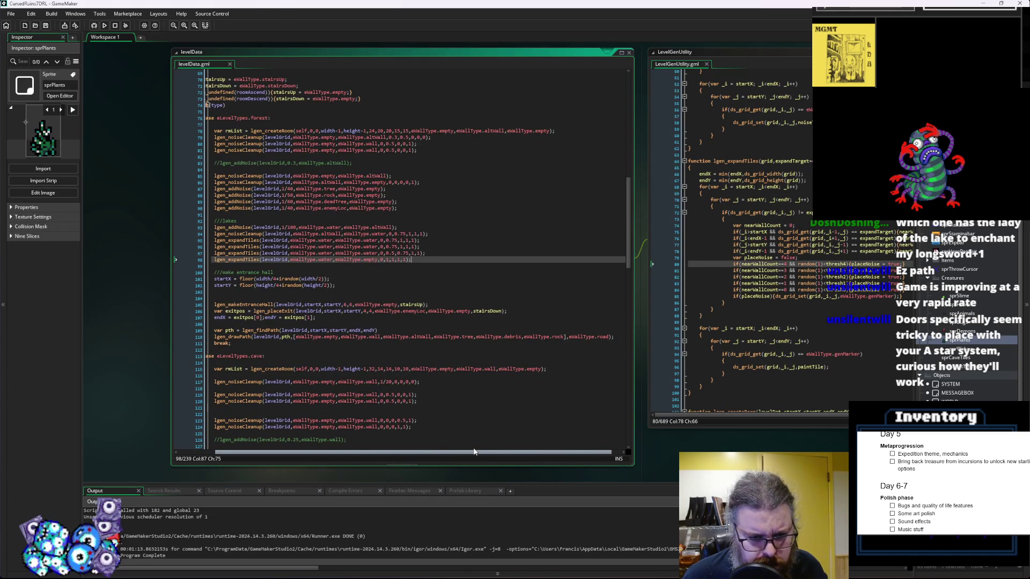
click(524, 337)
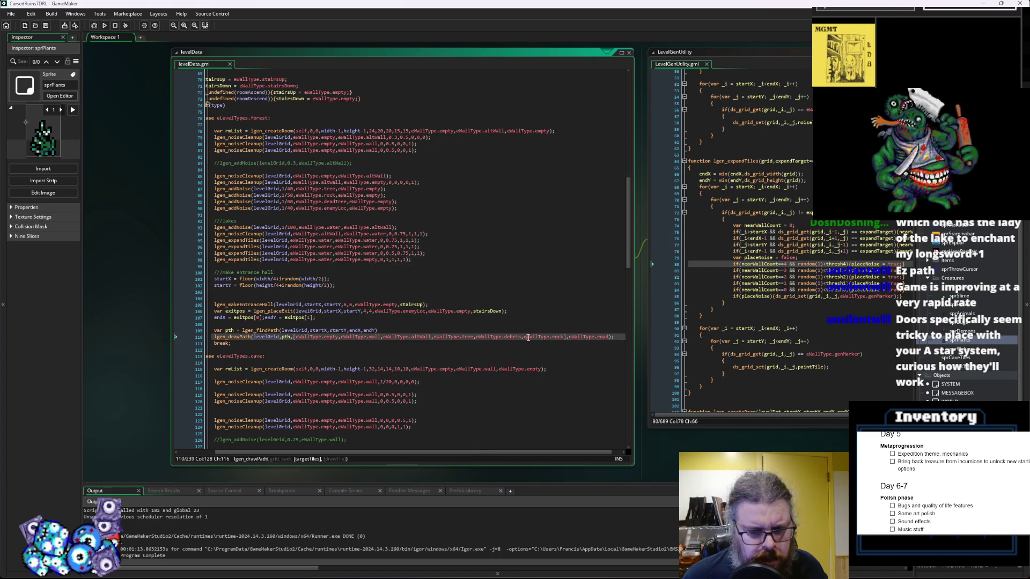
click(94, 28)
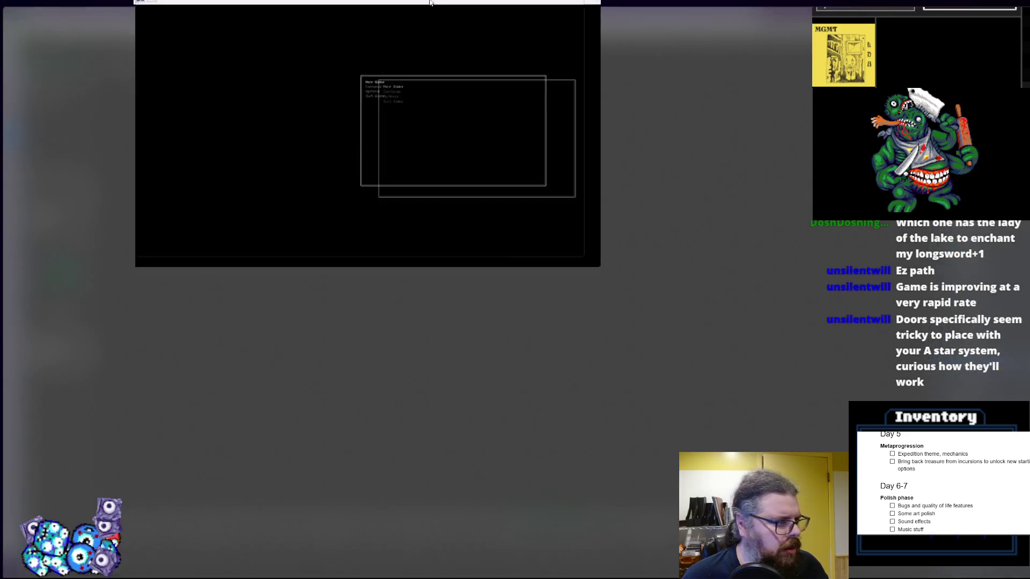
Start a new game, reveal the forest map with M, and walk along the dirt paths
key(Return)
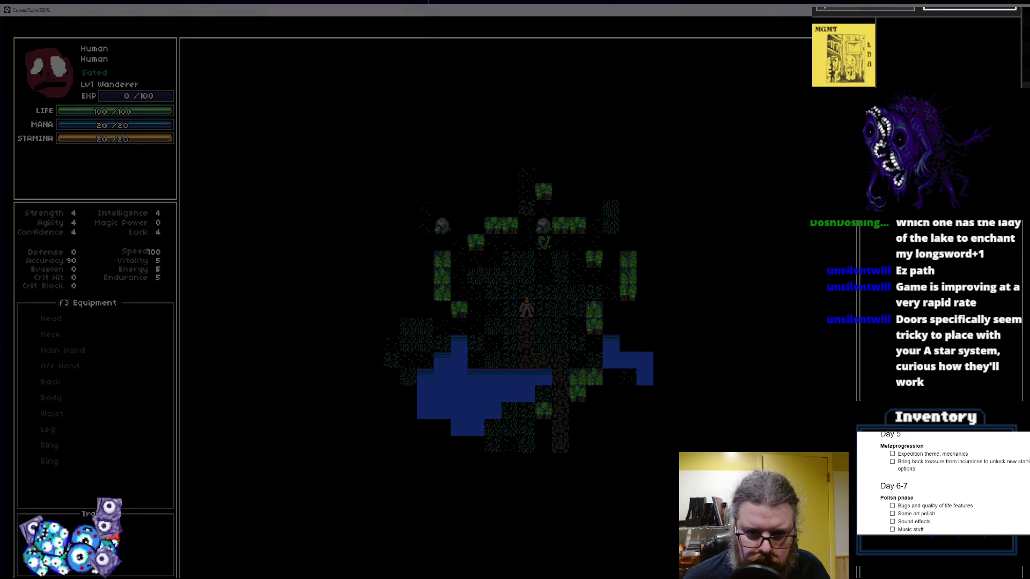
click(602, 349)
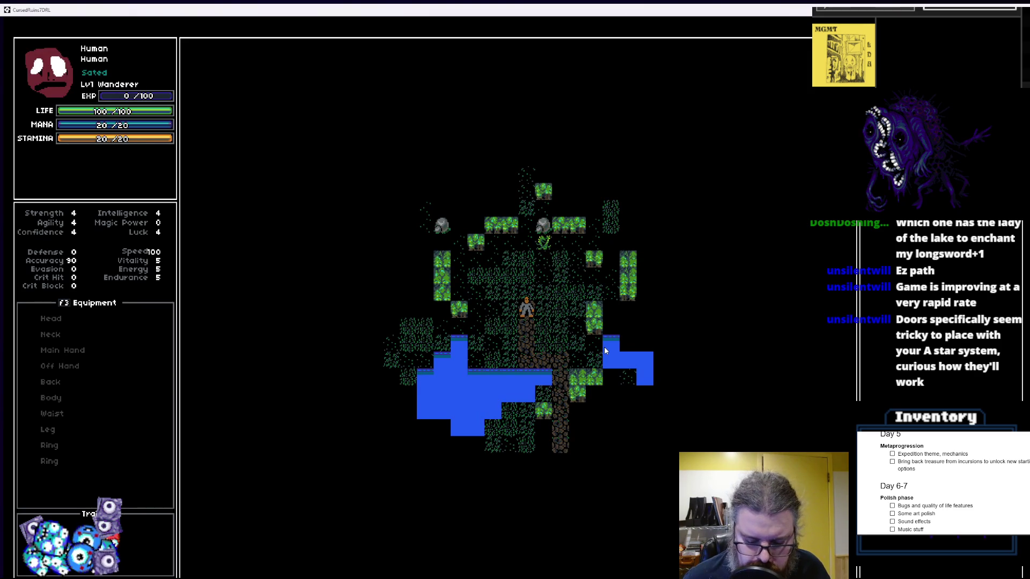
key(m)
key(Right)
key(Right)
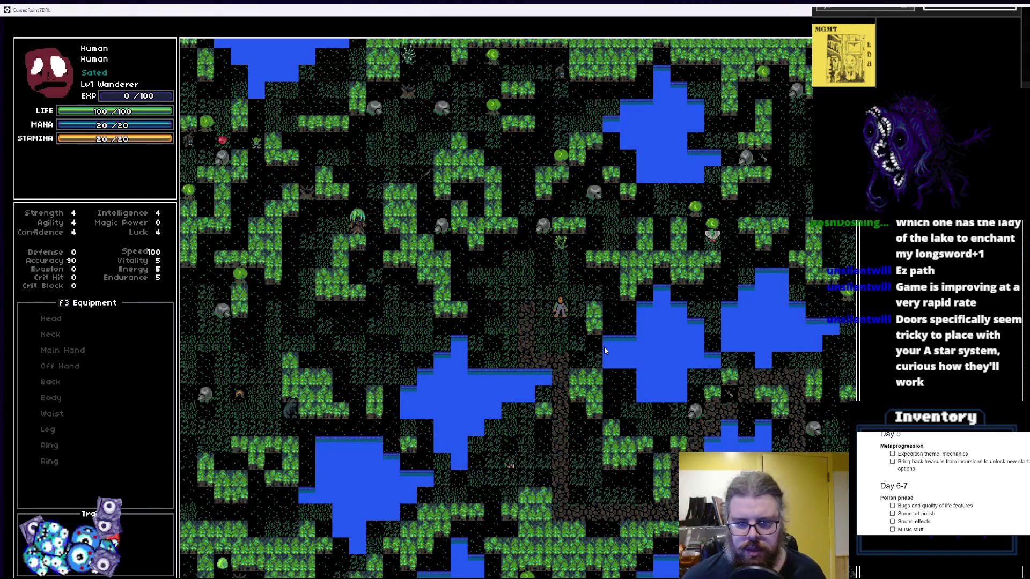
key(Down)
key(Down)
key(Down)
key(Down)
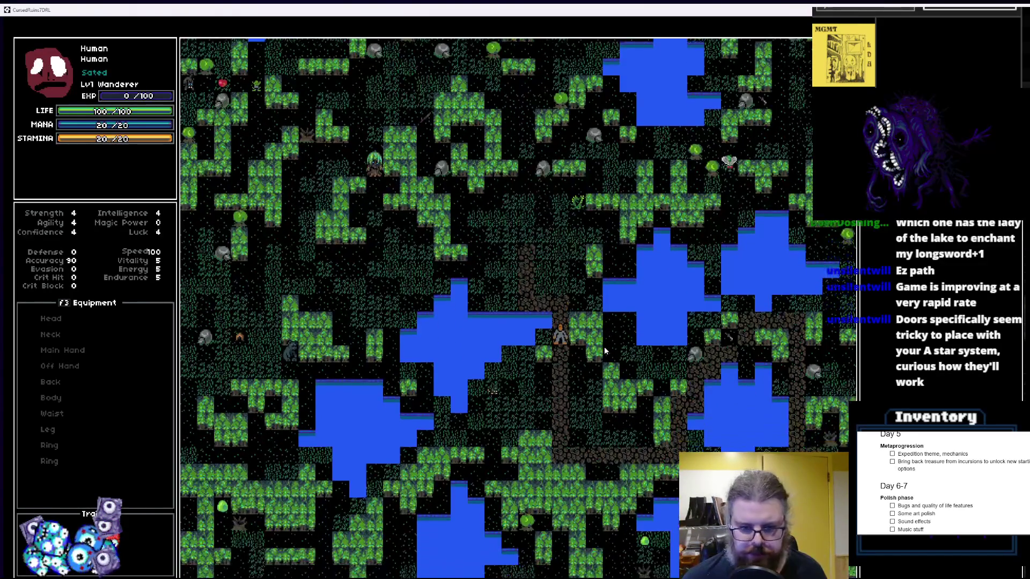
key(Down)
key(Down)
key(Down)
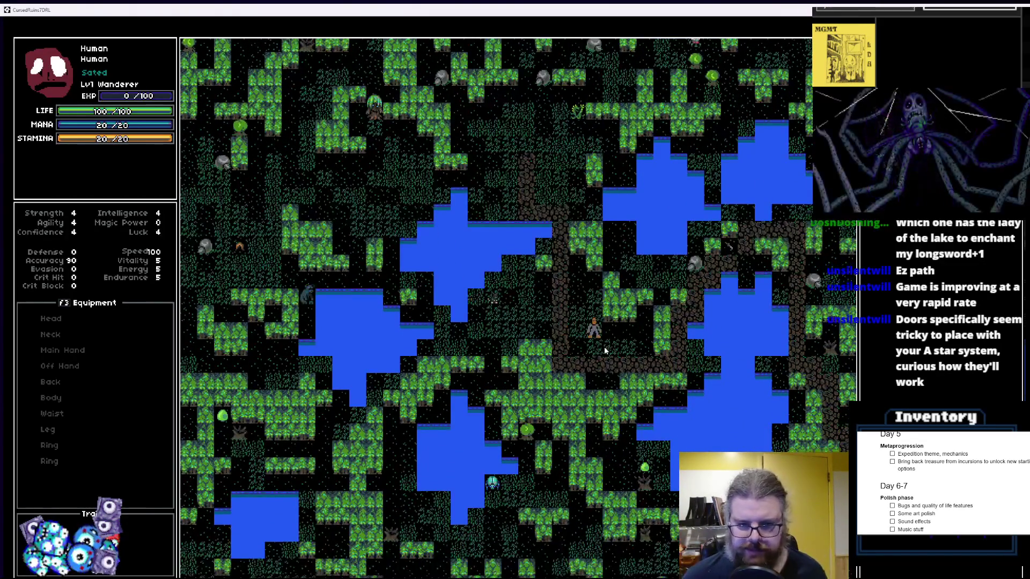
key(Right)
key(Right)
key(Right)
key(Right)
key(Right)
key(Right)
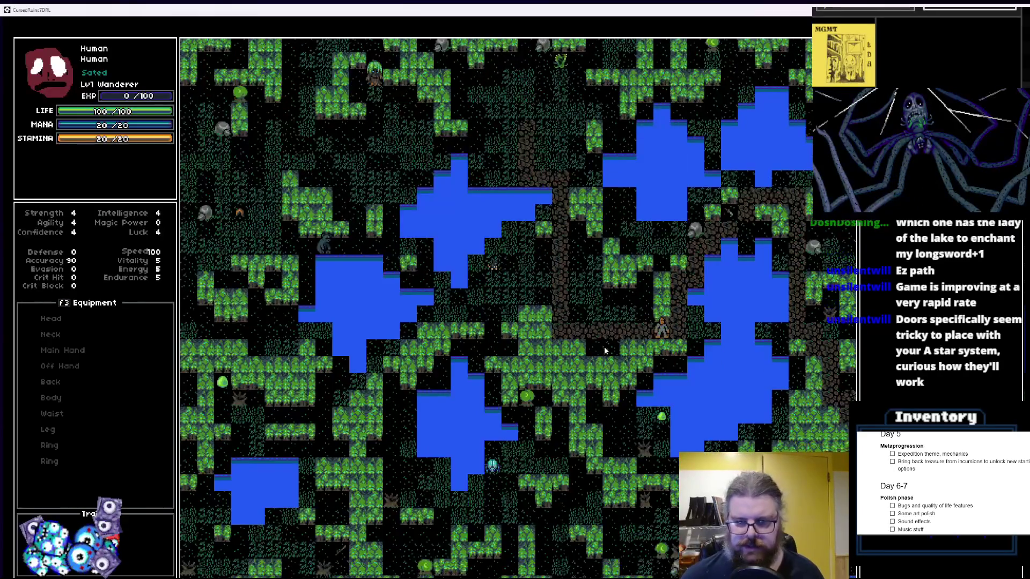
key(Up)
key(Up)
key(Up)
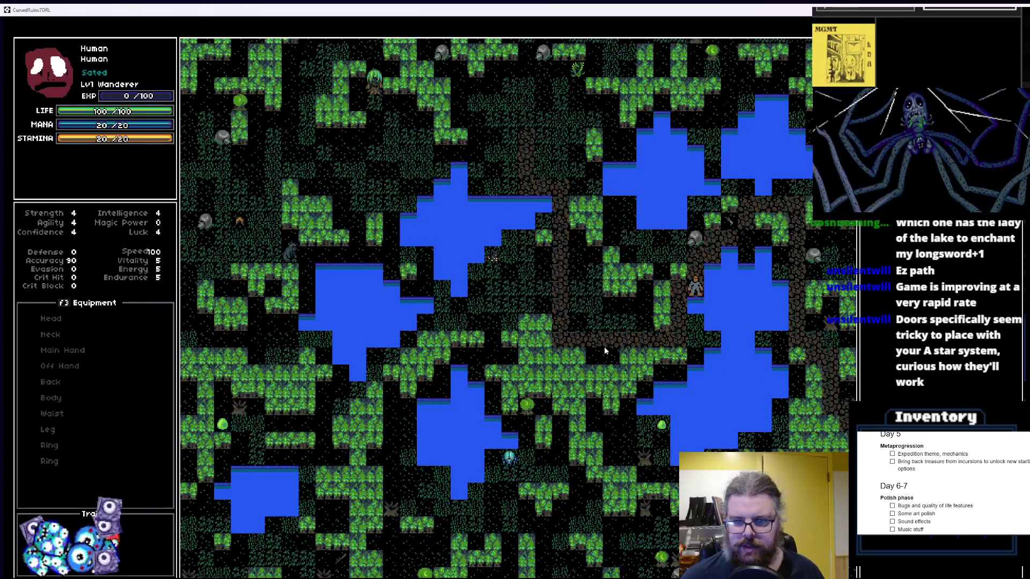
key(Right)
key(Right)
key(Right)
key(Right)
key(Right)
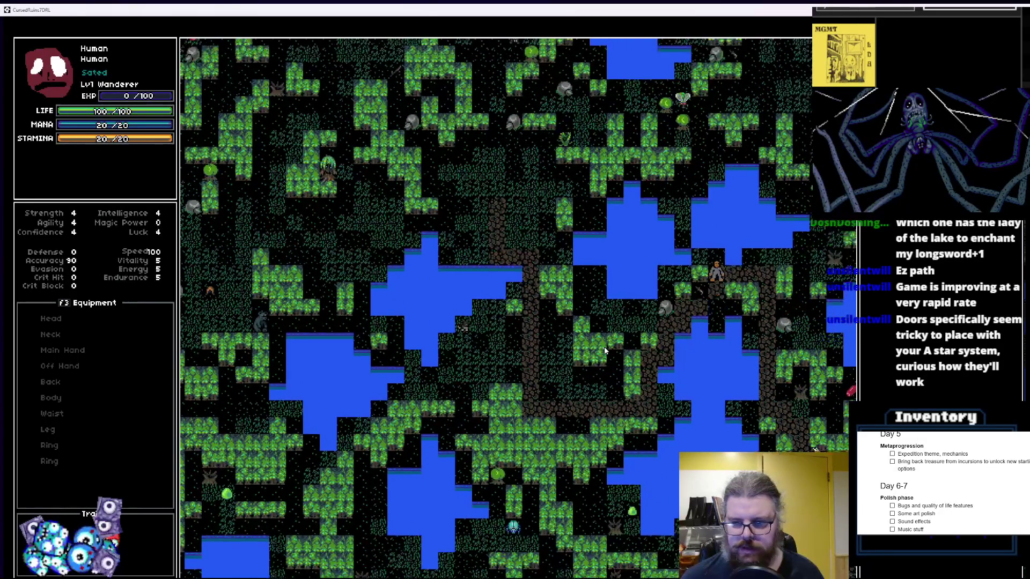
key(Up)
key(Up)
key(Down)
key(Down)
key(Down)
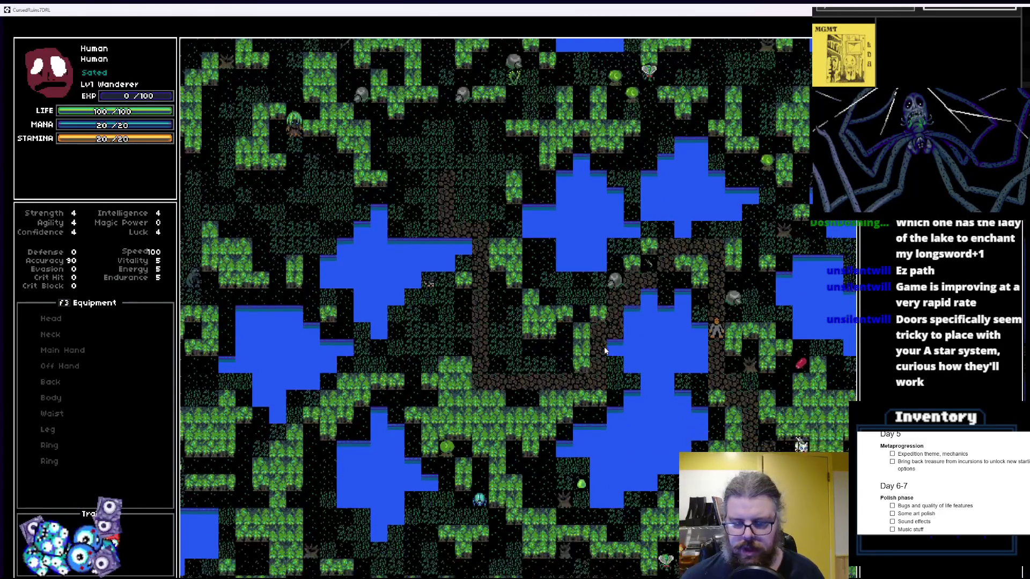
key(Right)
Fight the nearby monsters until the Wanderer dies at -7/100 life, then shrink the game window
key(Down)
key(Right)
key(Down)
key(Down)
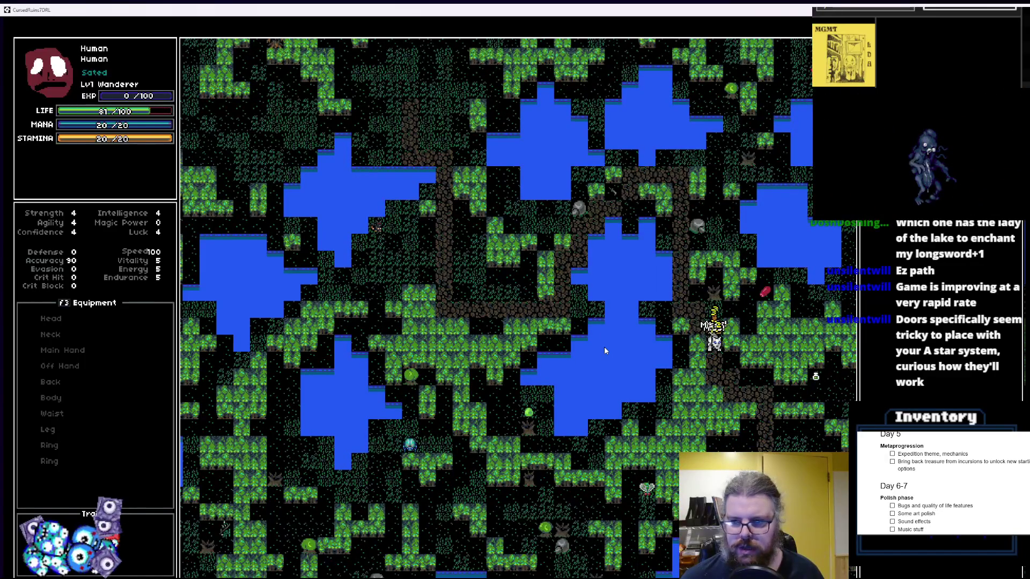
key(Down)
key(Down)
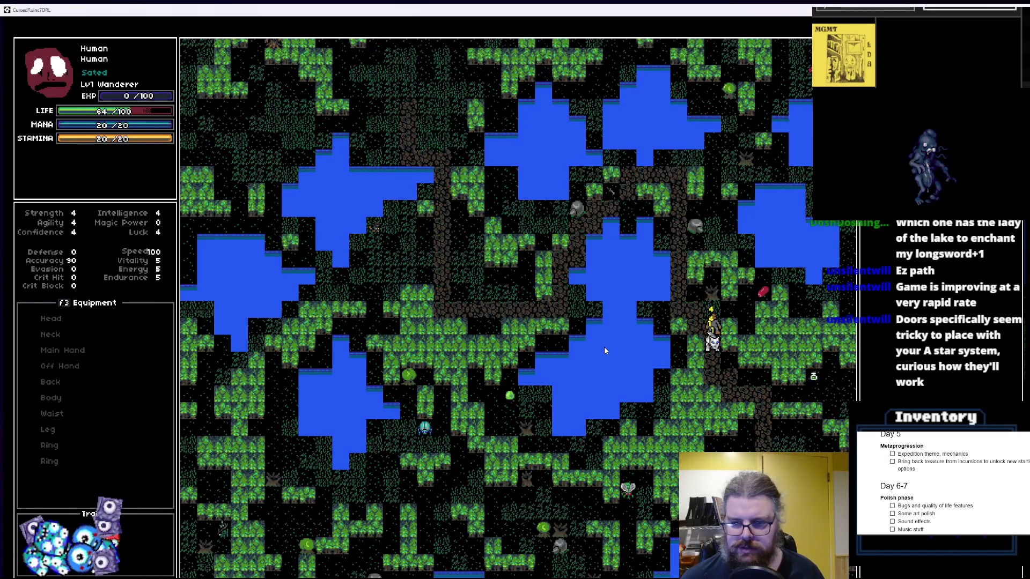
key(Down)
key(Down)
key(Down)
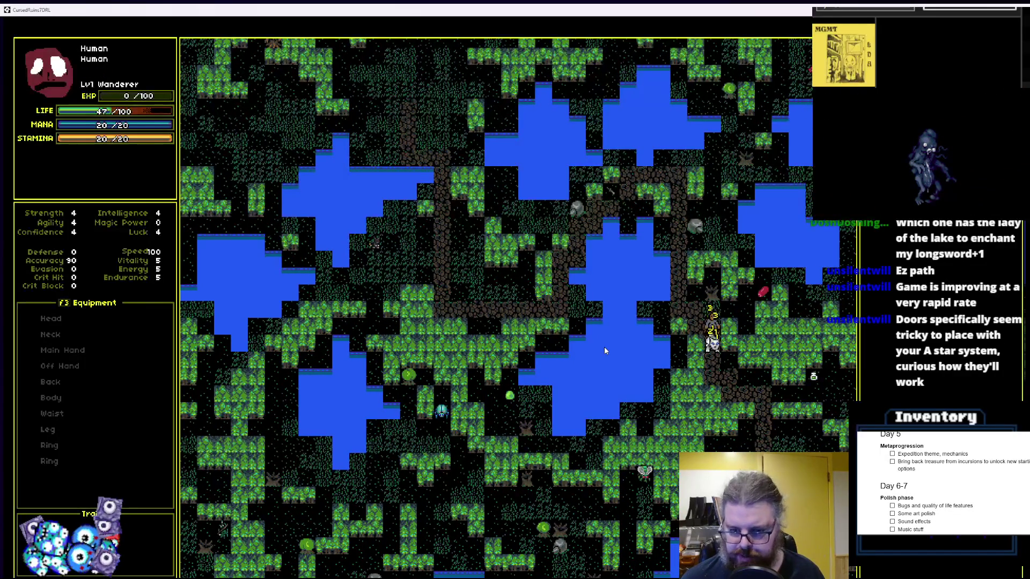
key(Down)
key(Down)
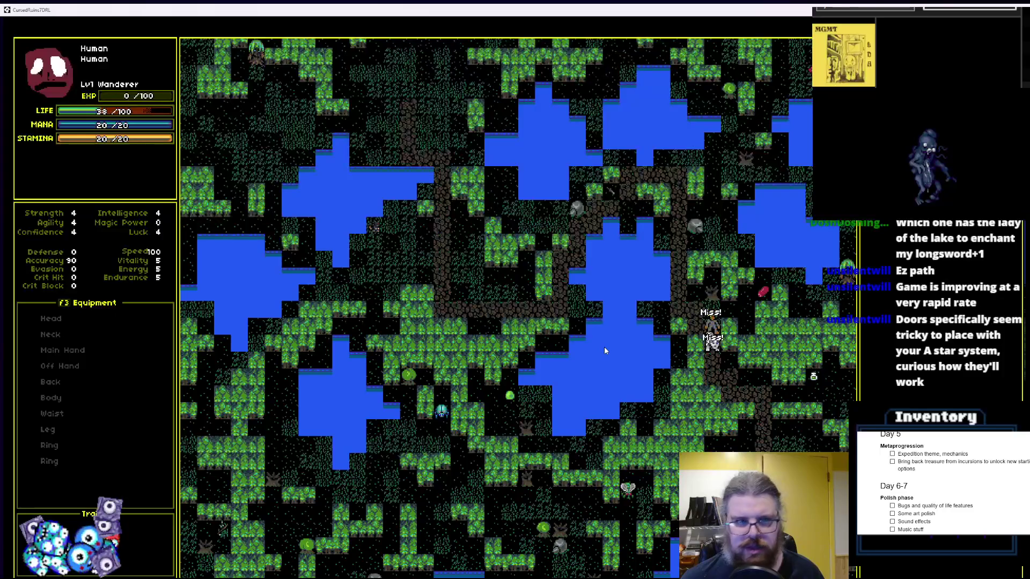
key(Down)
key(Down)
key(Down)
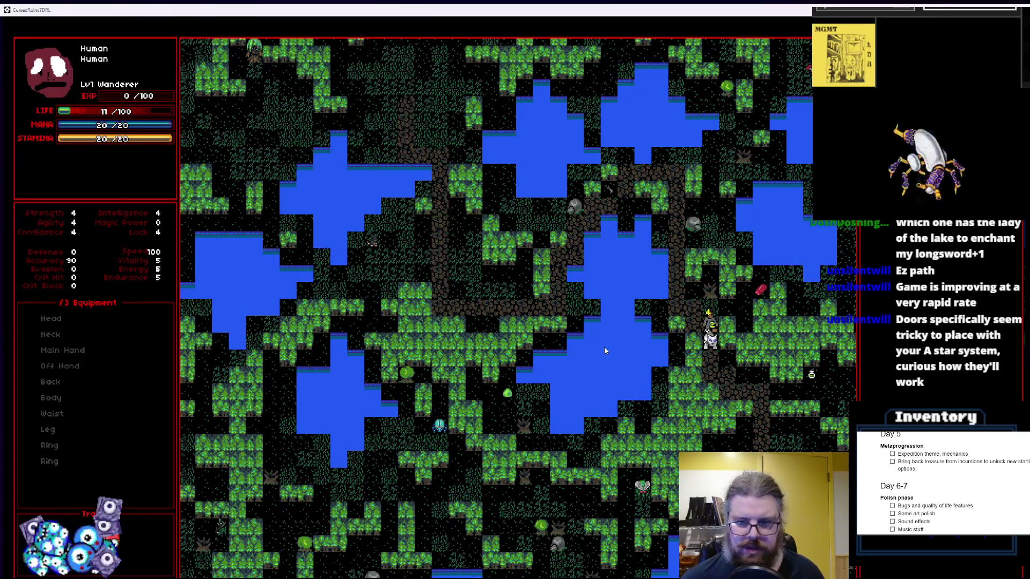
key(Down)
key(Down)
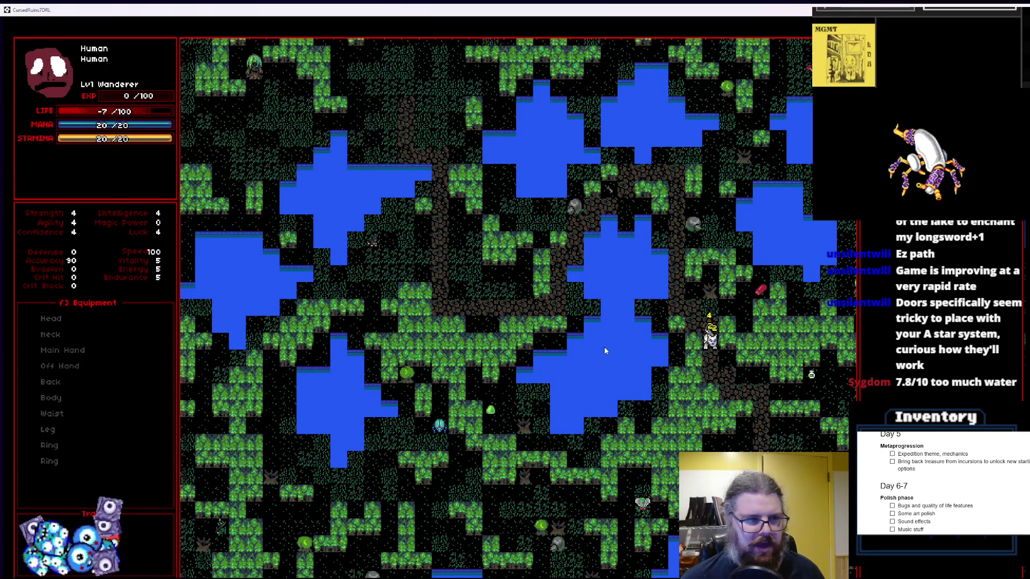
key(Down)
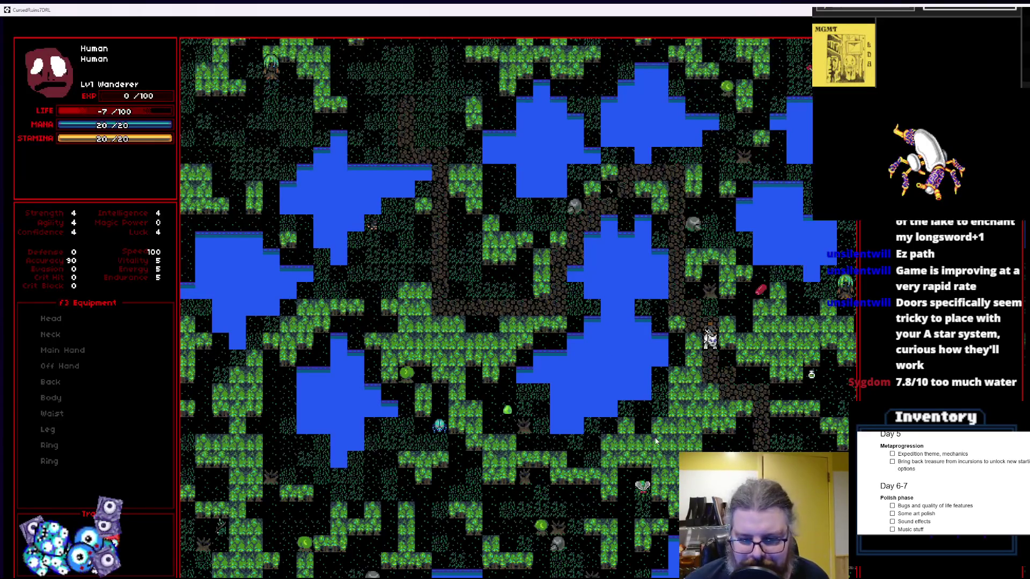
drag(547, 13, 351, 110)
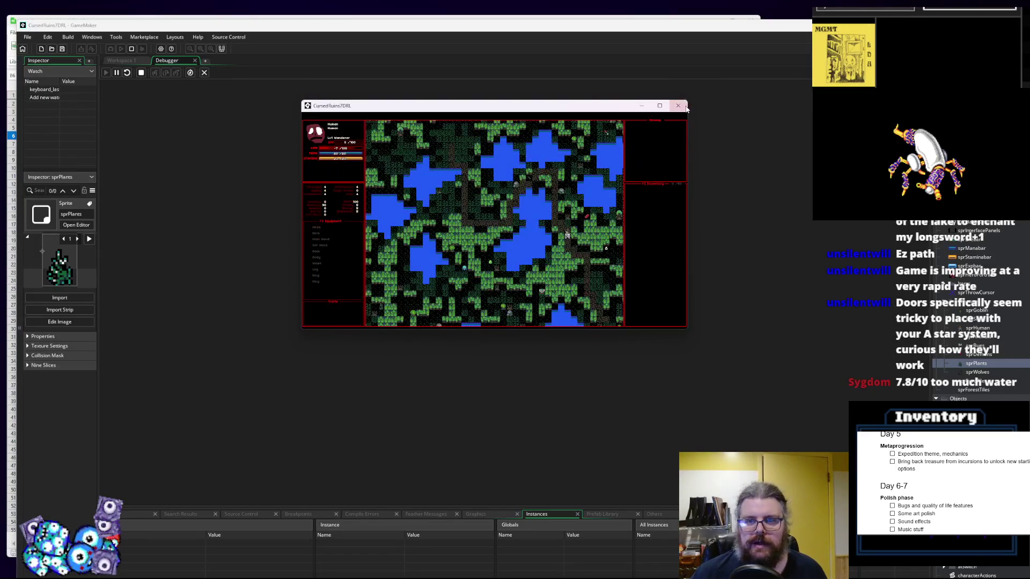
Close the game and go to the lake lgen_addNoise call on line 93
key(Escape)
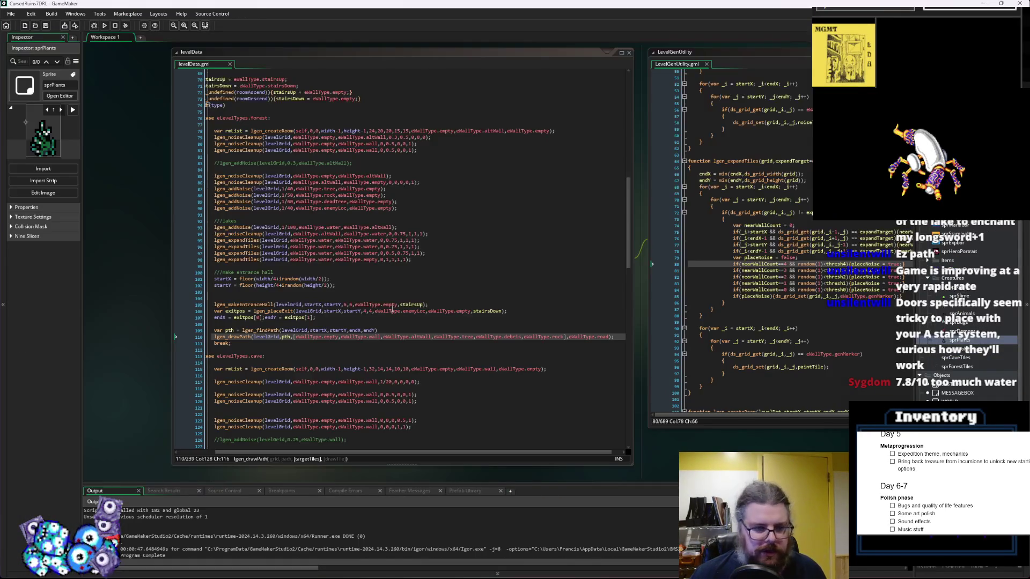
click(465, 269)
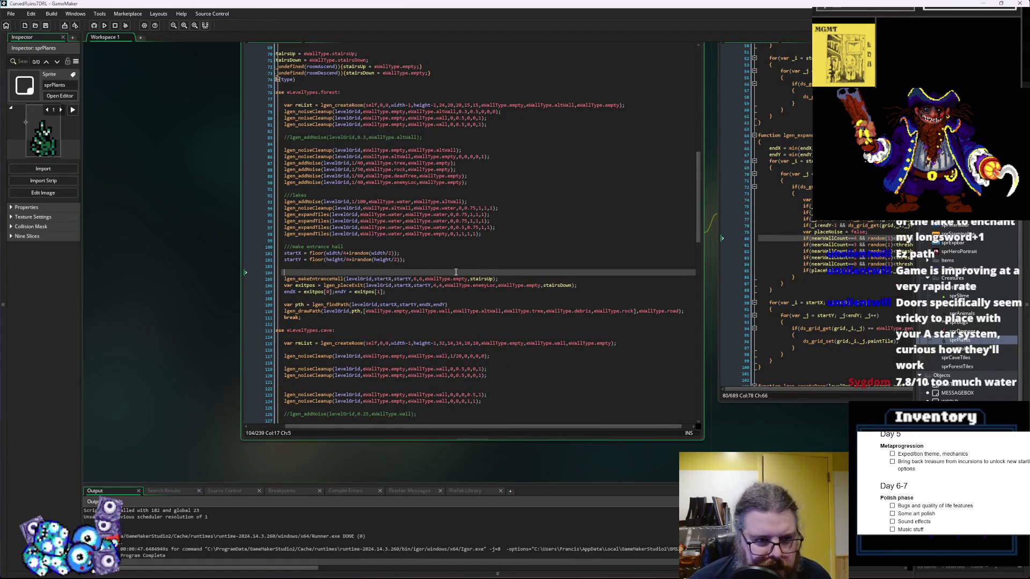
scroll(438, 239, up, 1)
click(424, 250)
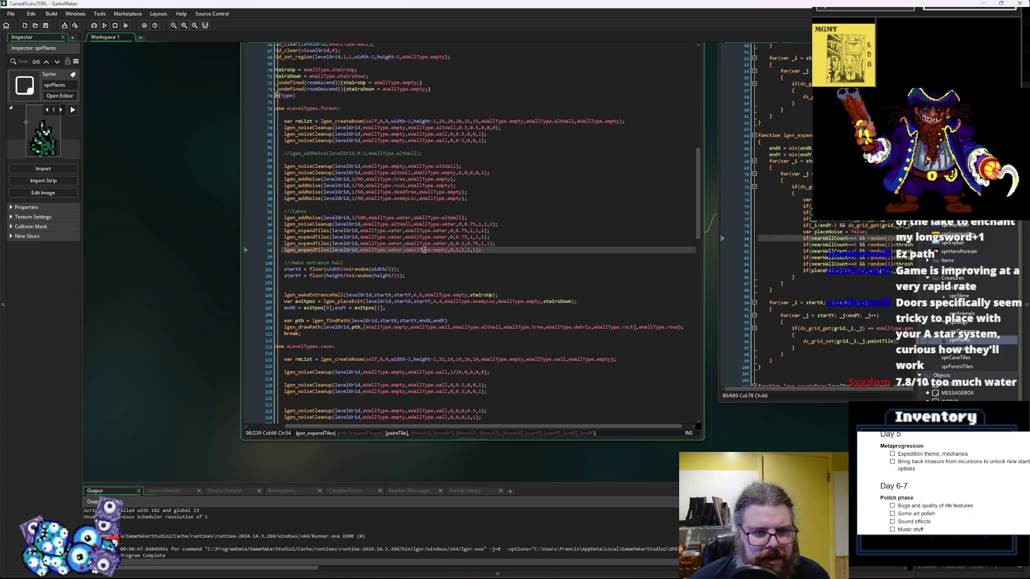
click(395, 219)
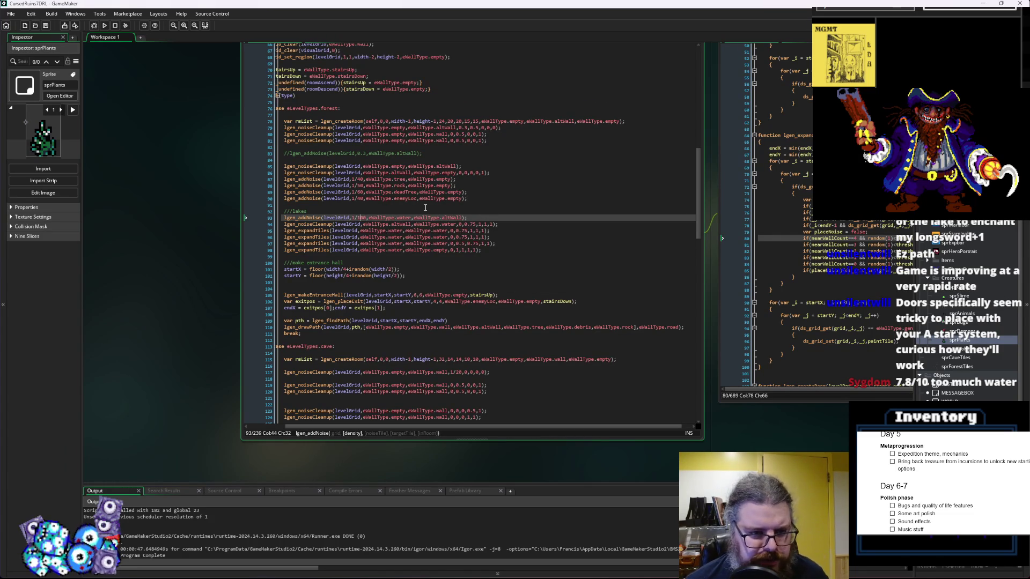
Change its density from 1/100 to 1/150, save, and relaunch in debug mode
key(BackSpace)
text(5)
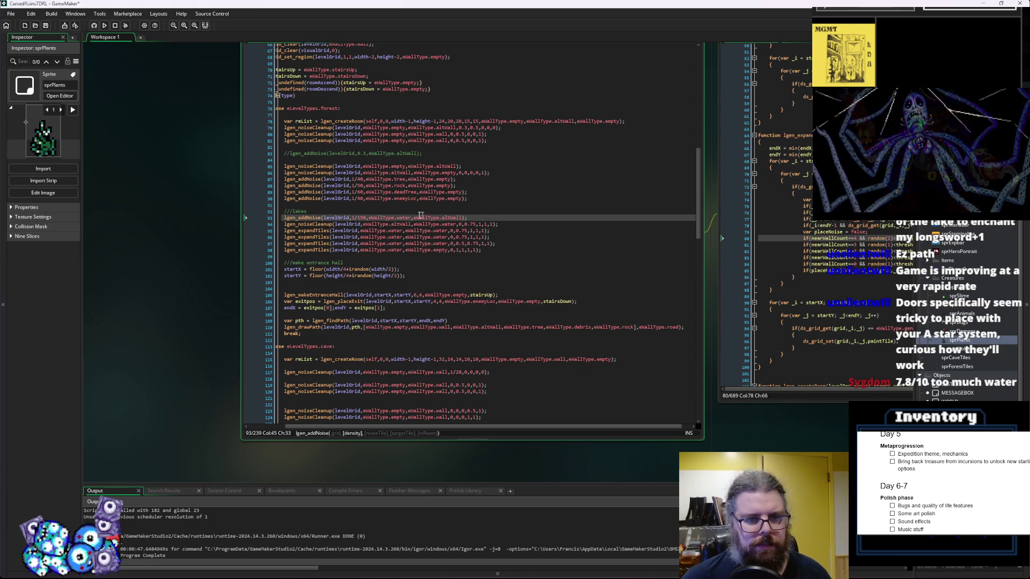
click(46, 26)
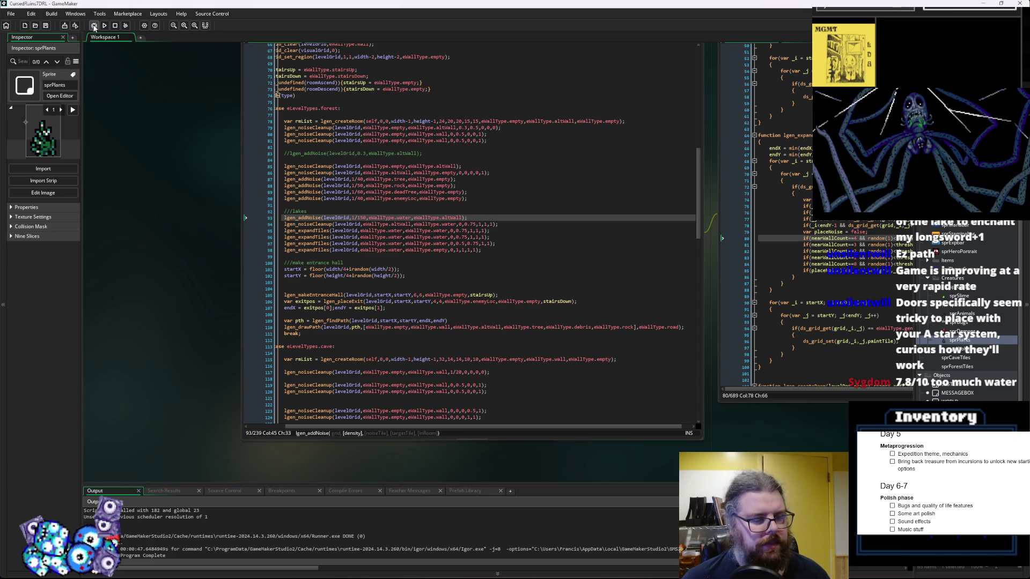
click(94, 26)
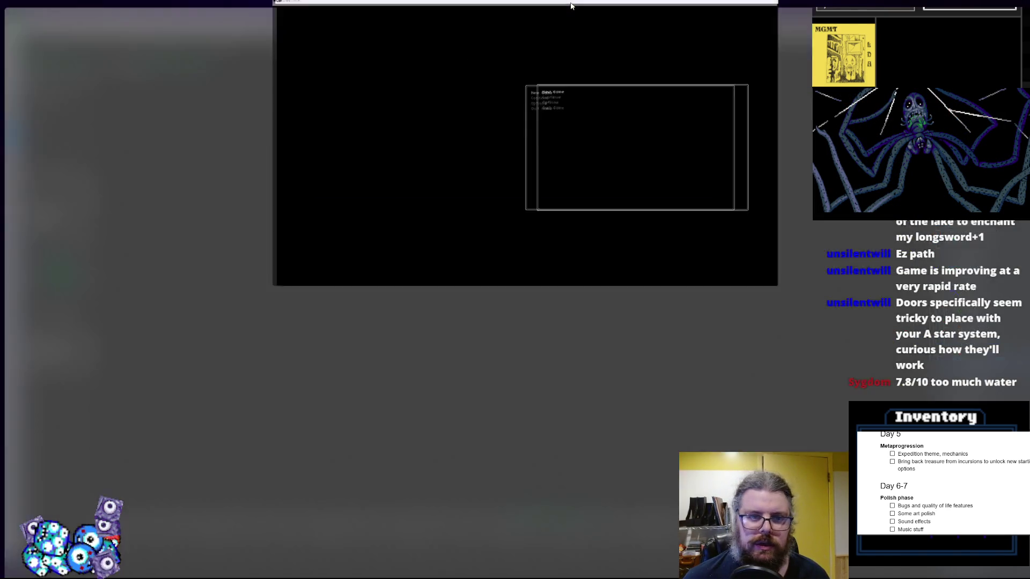
Maximize the game window, start a new game, and walk the player right and down the path
double_click(571, 6)
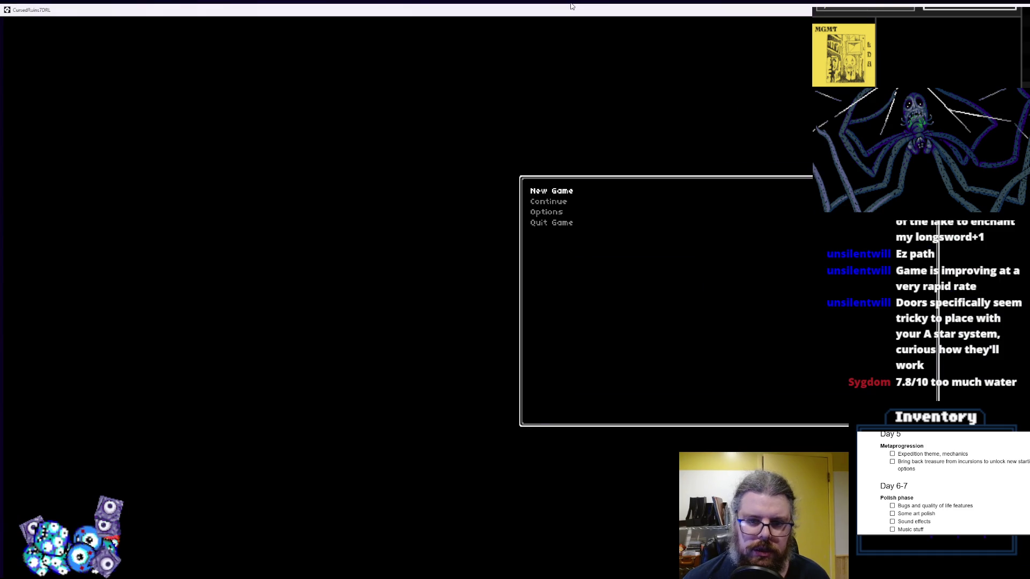
key(Return)
key(Right)
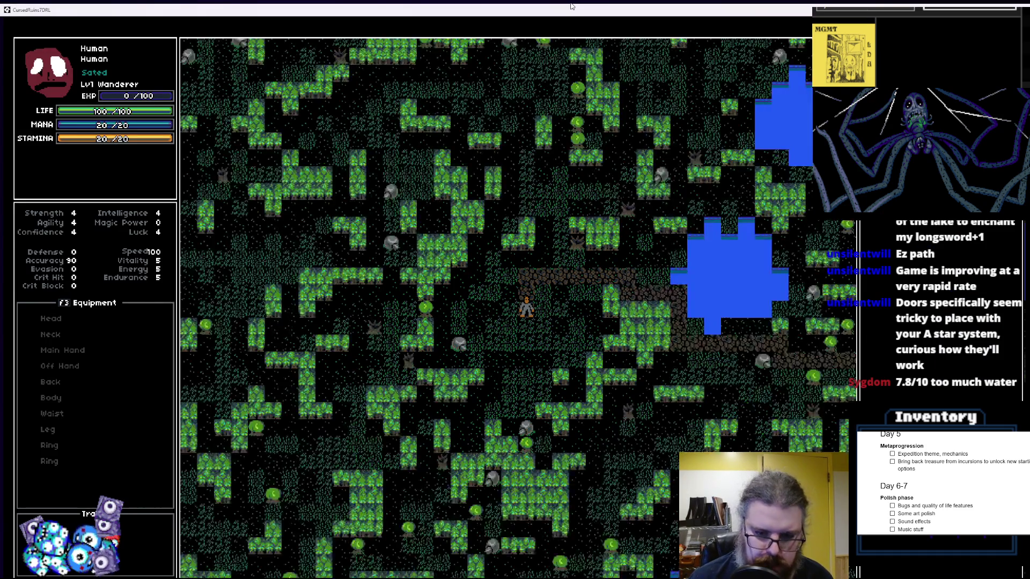
key(Up)
key(Up)
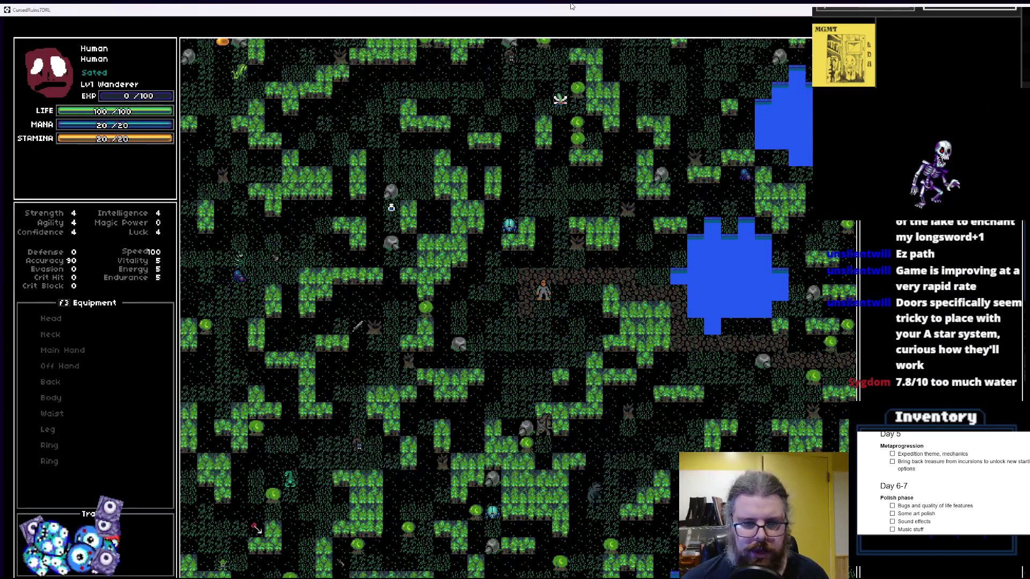
key(Right)
key(Right)
key(Right)
key(Right)
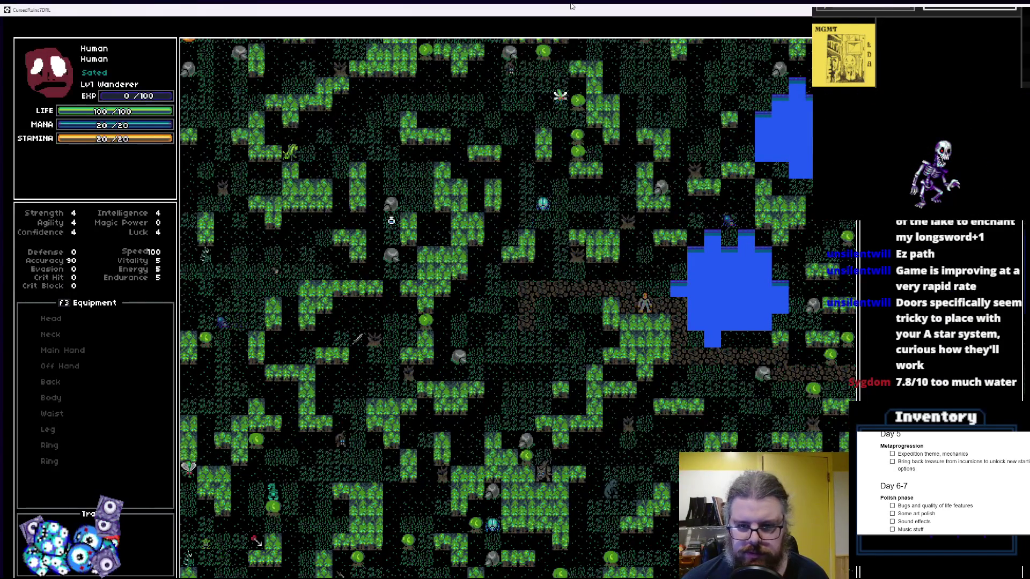
key(Down)
key(Right)
key(Right)
key(Down)
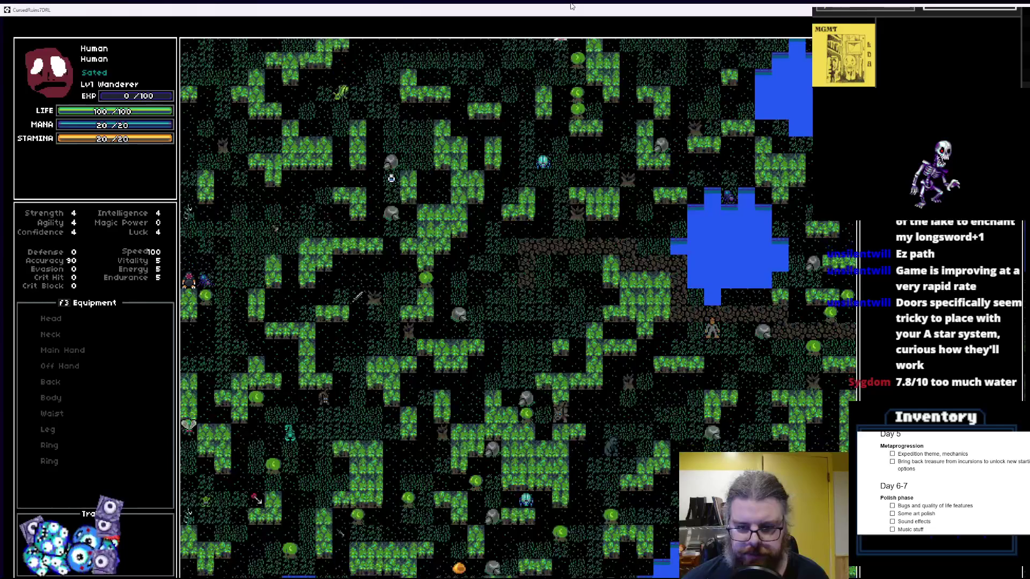
key(Right)
key(Right)
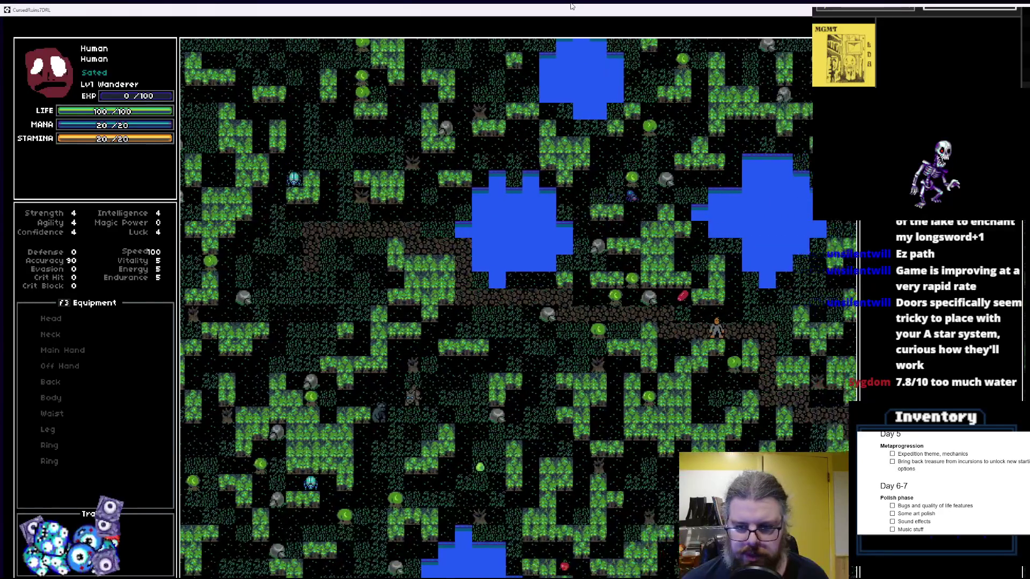
Walk the player southeast, then east along the stone path, and stop the game
key(Down)
key(Right)
key(Down)
key(Right)
key(Down)
key(Right)
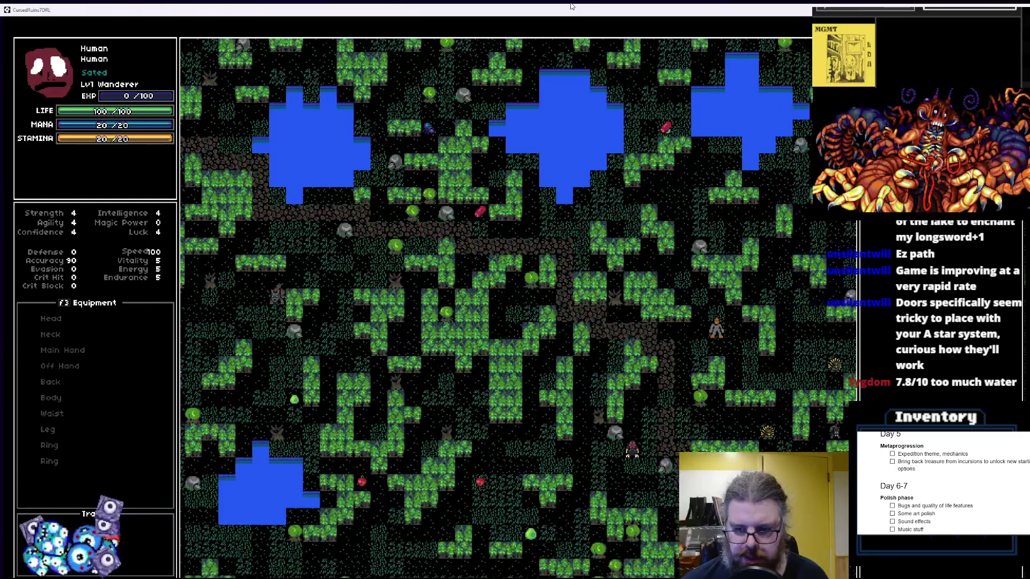
key(Down)
key(Down)
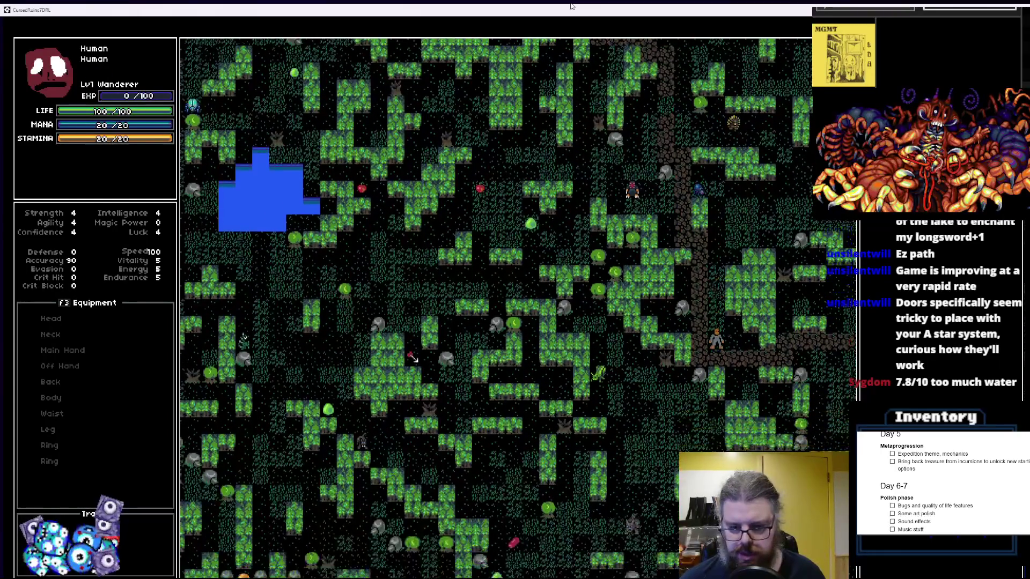
key(Right)
key(Right)
key(Right)
key(Down)
key(Right)
key(Right)
key(Right)
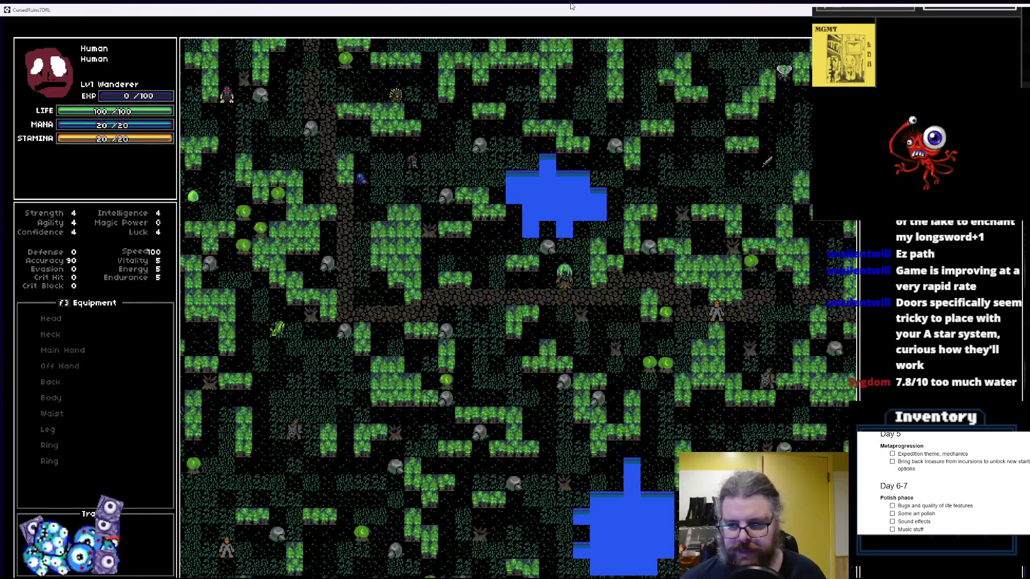
key(Right)
key(Right)
key(Right)
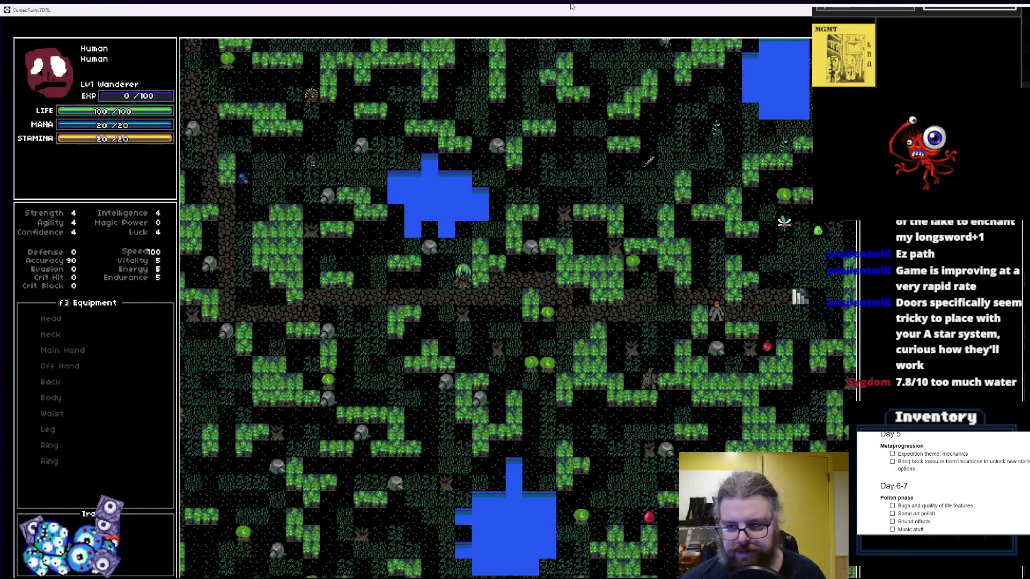
key(Right)
key(Right)
key(Right)
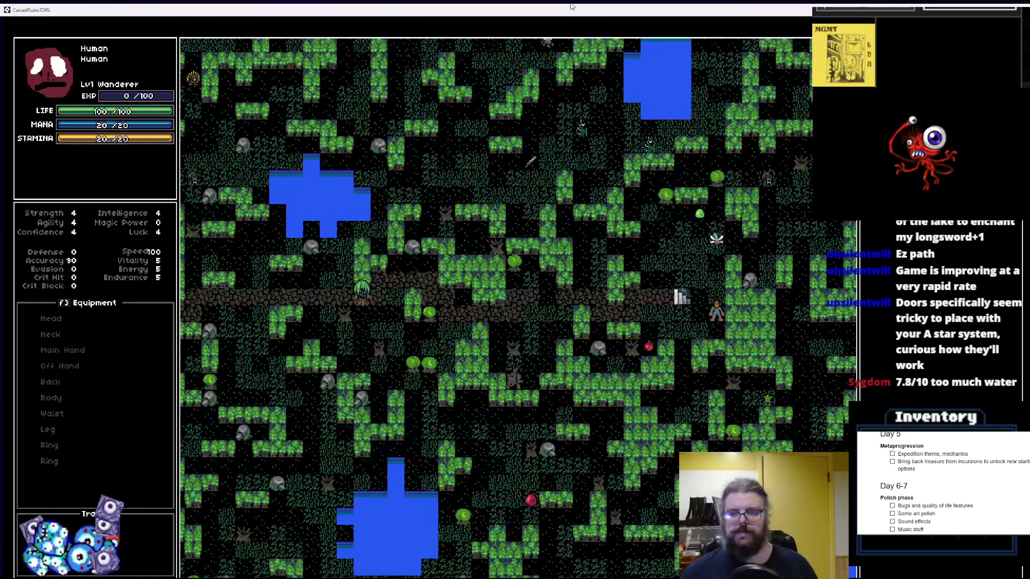
key(Up)
key(Up)
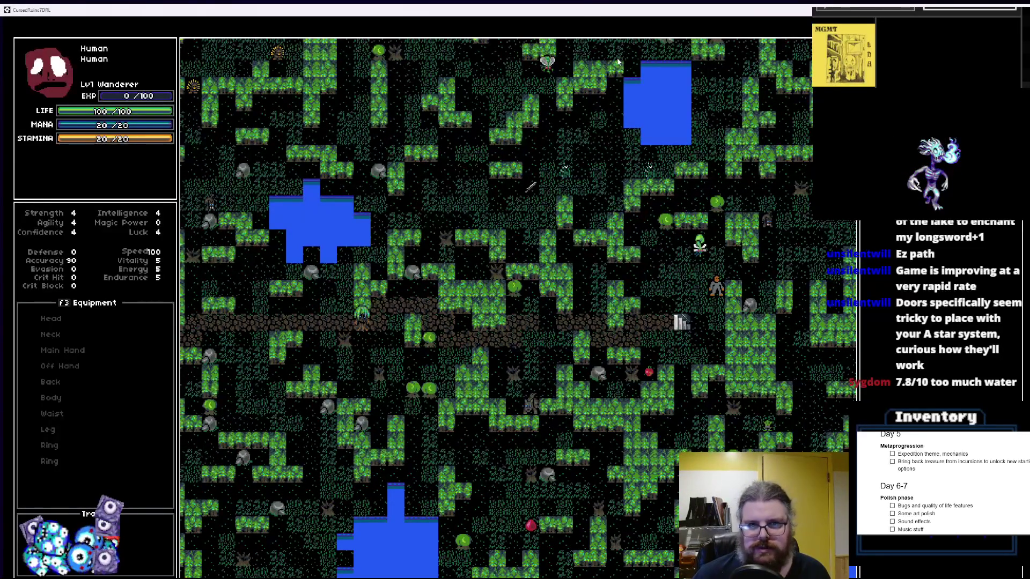
double_click(611, 14)
Close the game and debugger, return to levelData.gml, and enlarge its code window
click(736, 85)
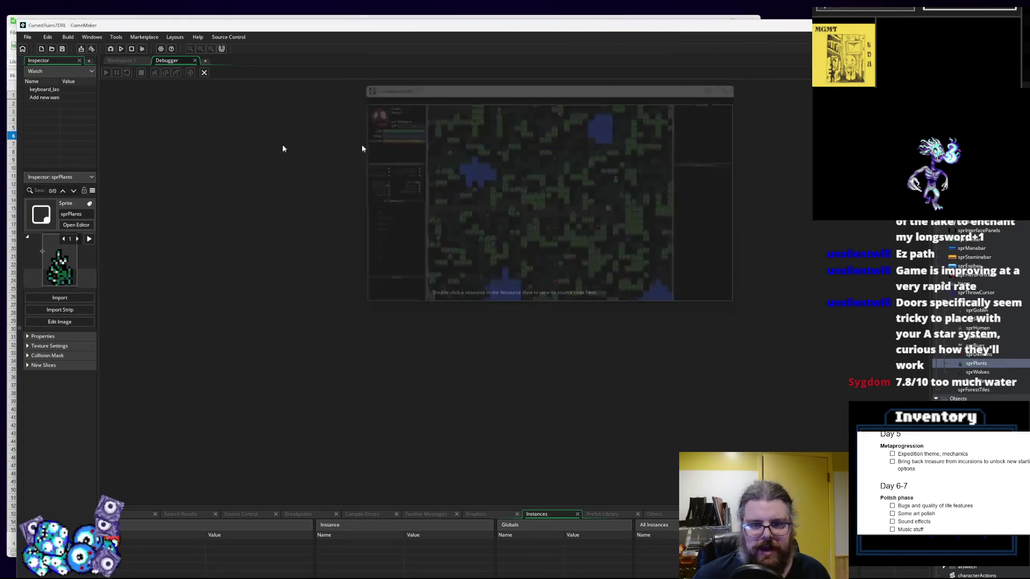
click(204, 74)
click(404, 236)
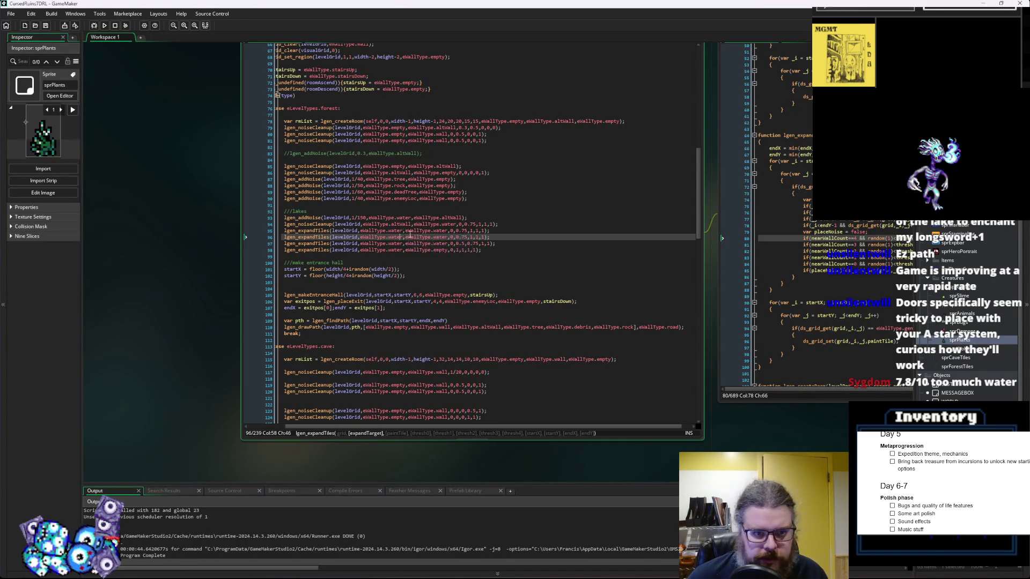
click(375, 289)
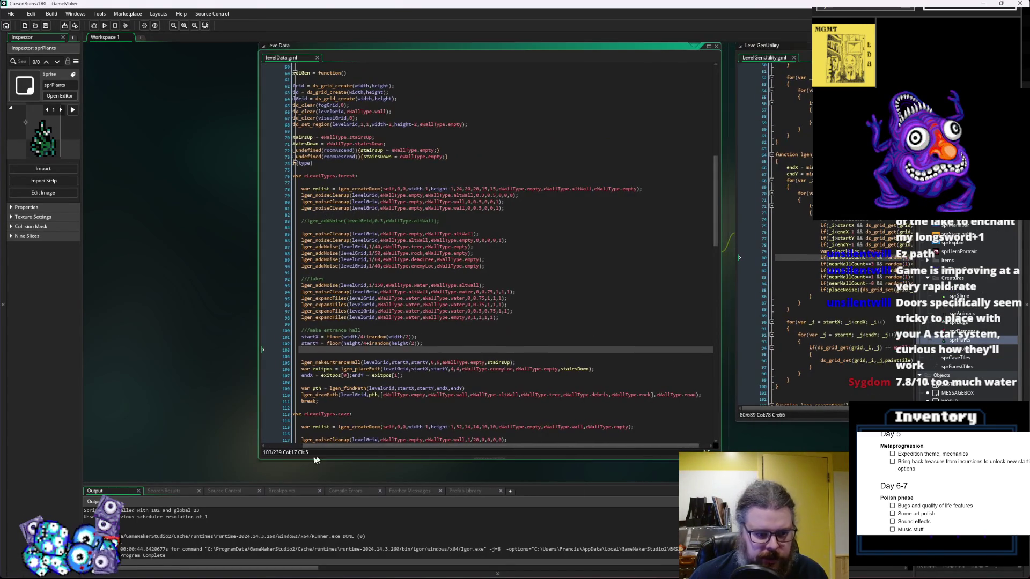
drag(259, 461, 185, 477)
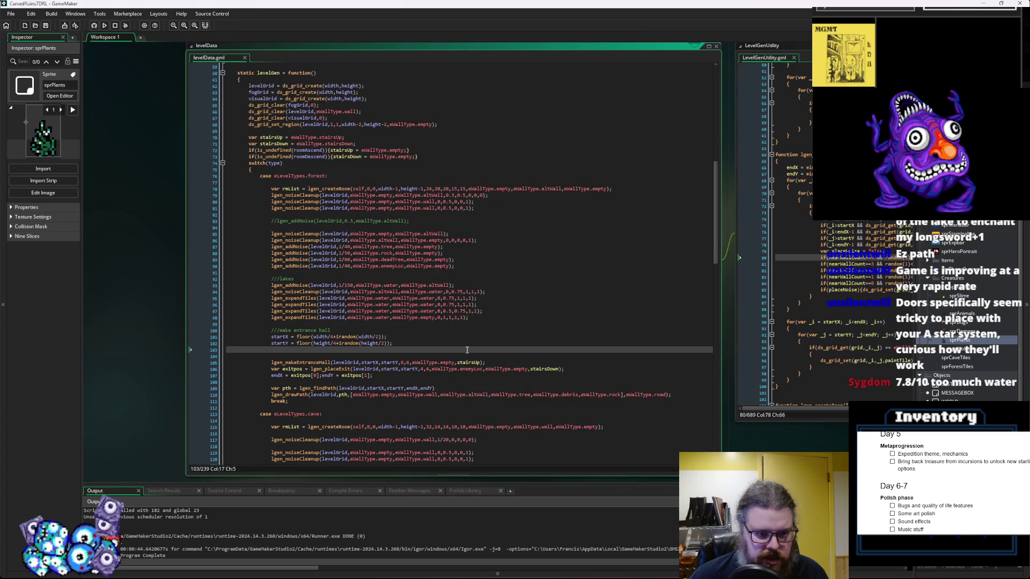
Locate the lgen_makeEntranceHall call in the forest code and jump to its definition
click(468, 321)
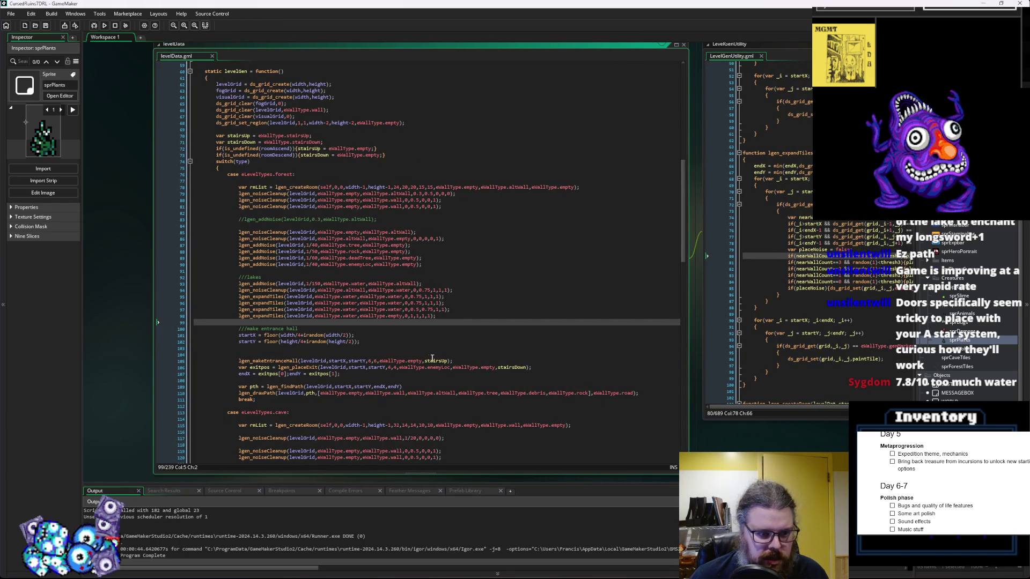
scroll(433, 358, down, 2)
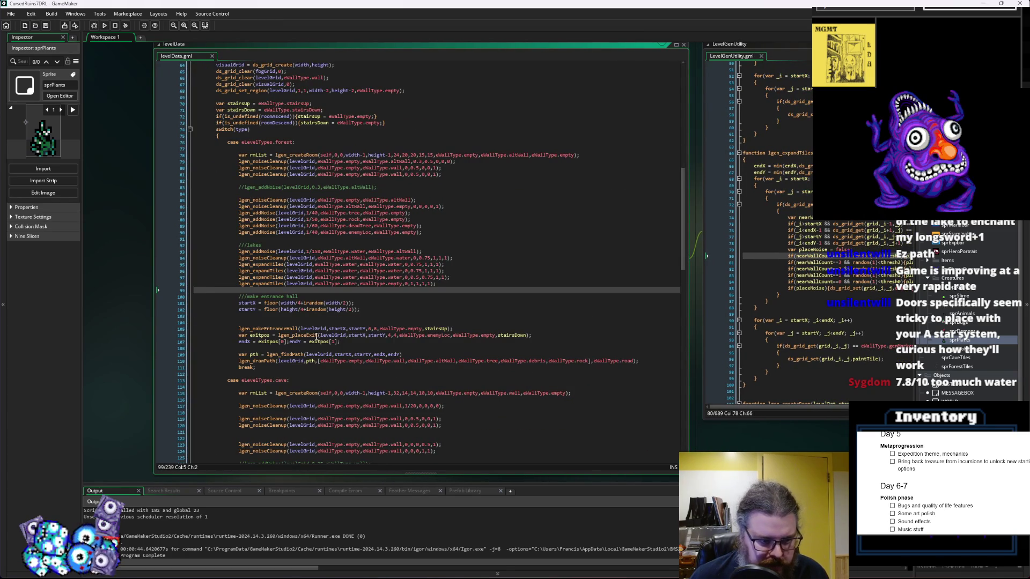
click(352, 329)
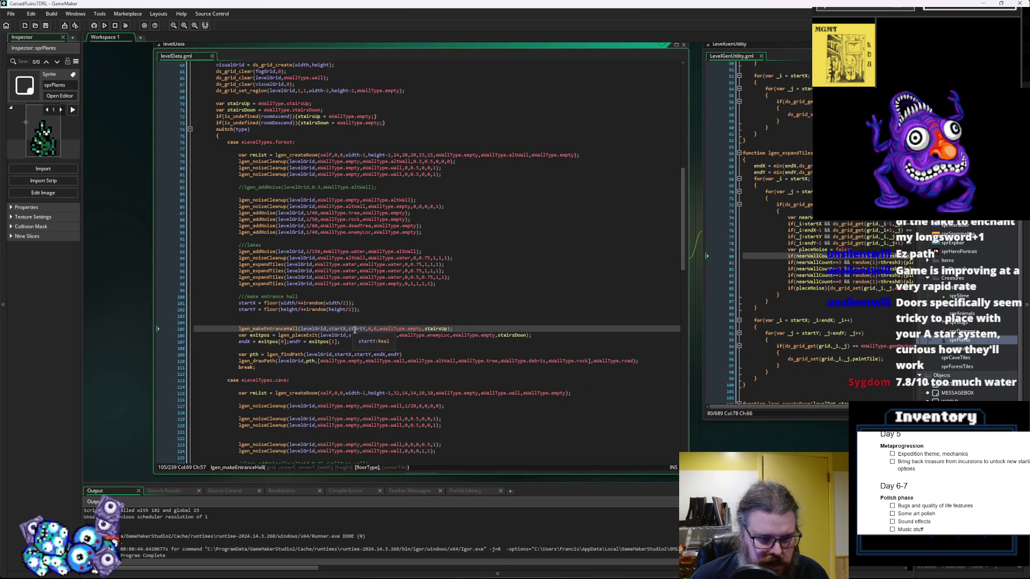
click(279, 322)
scroll(279, 301, down, 2)
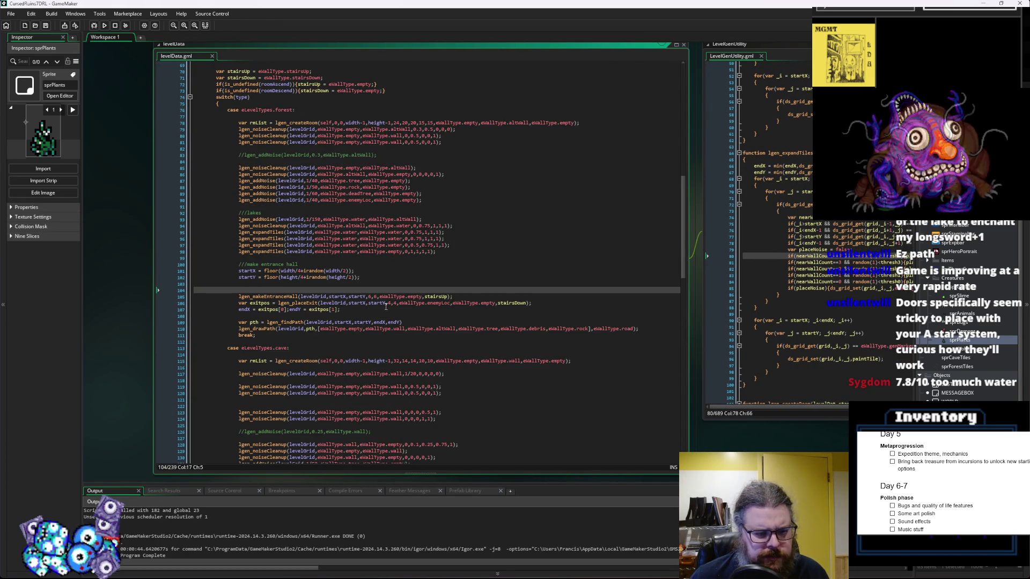
click(280, 296)
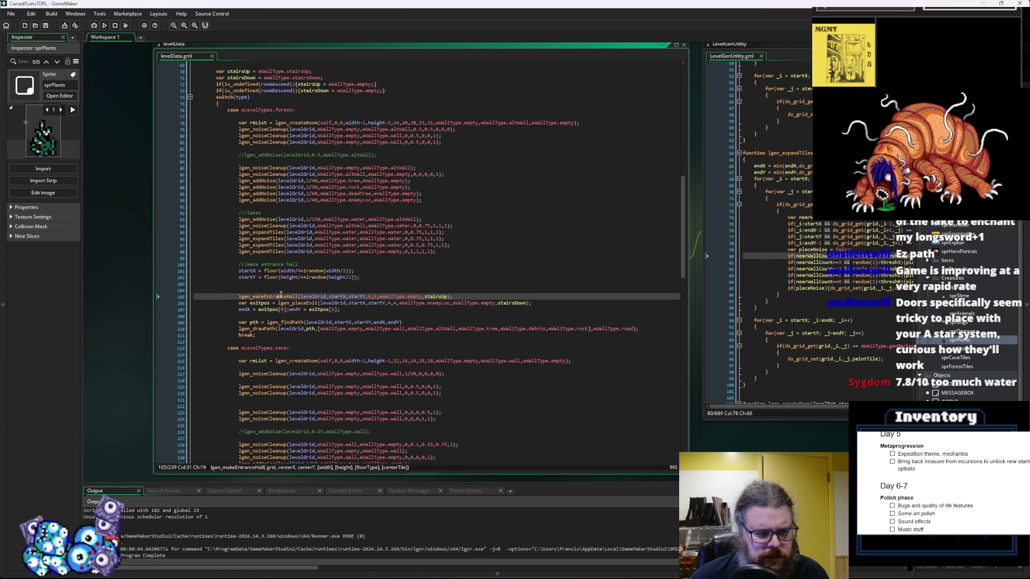
middle_click(281, 296)
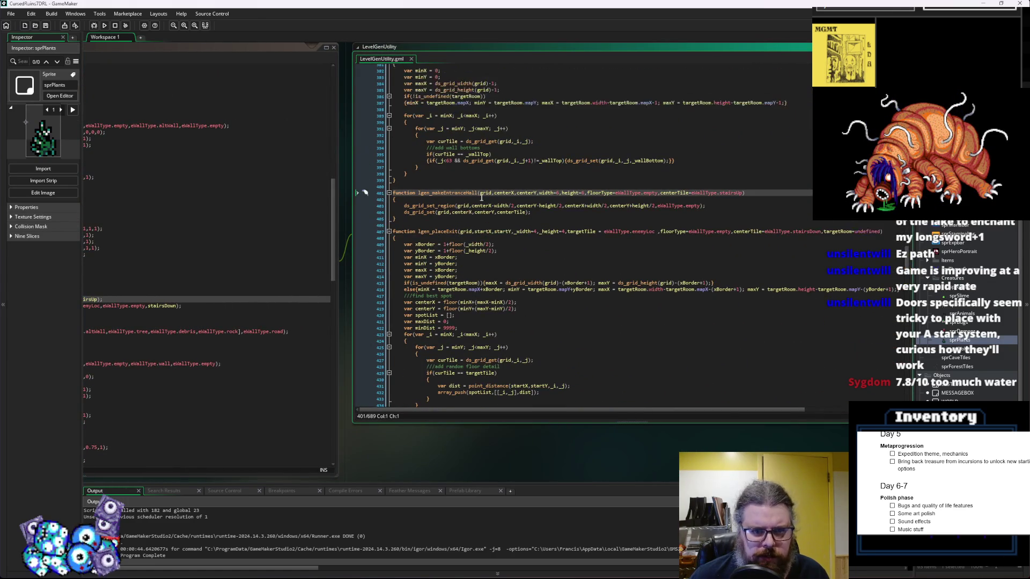
Collapse the lgen_digCorridor, lgen_generateTiles and lgen_connectRooms functions
scroll(550, 236, up, 3)
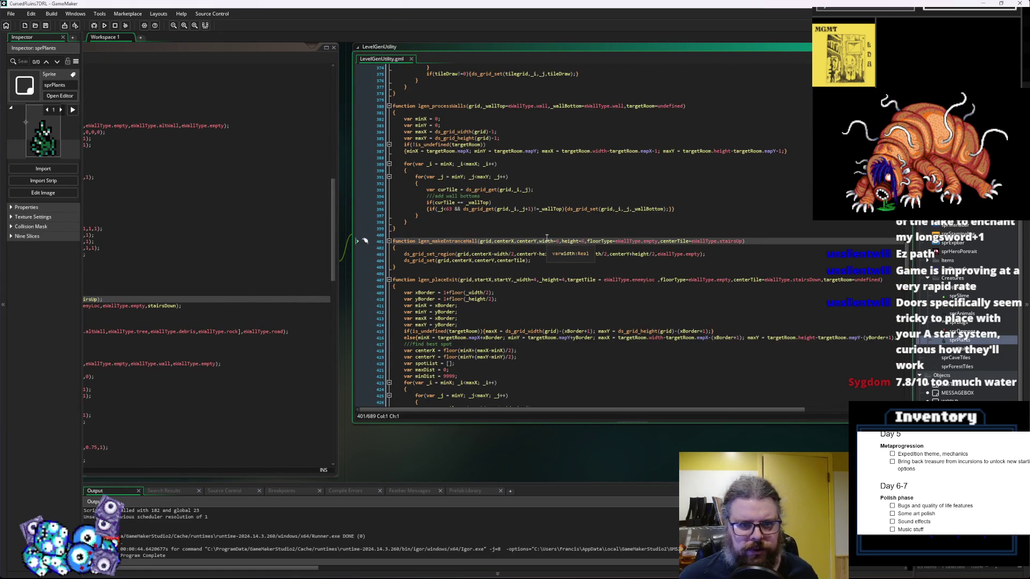
scroll(547, 237, up, 15)
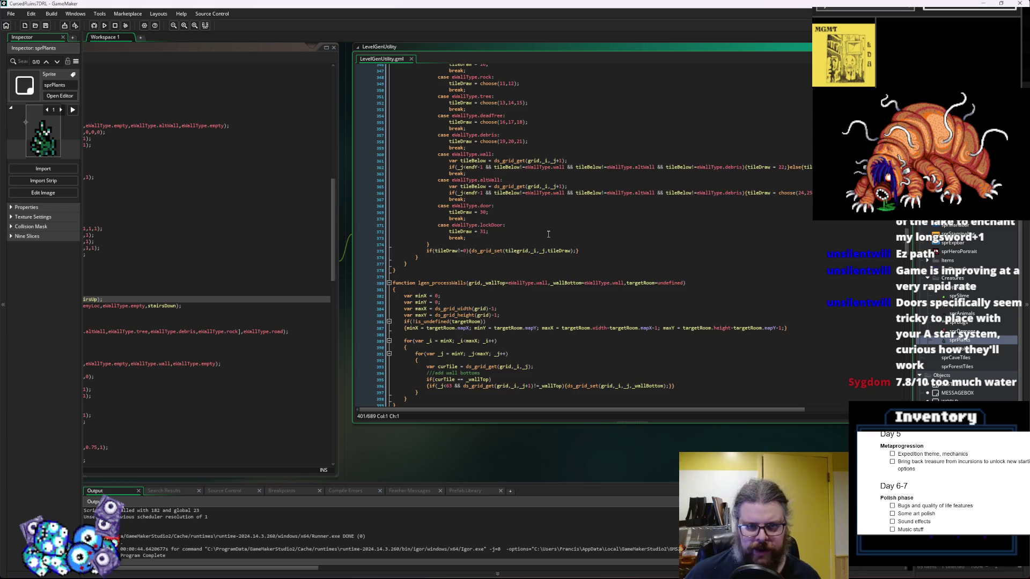
scroll(548, 235, up, 9)
scroll(548, 234, up, 11)
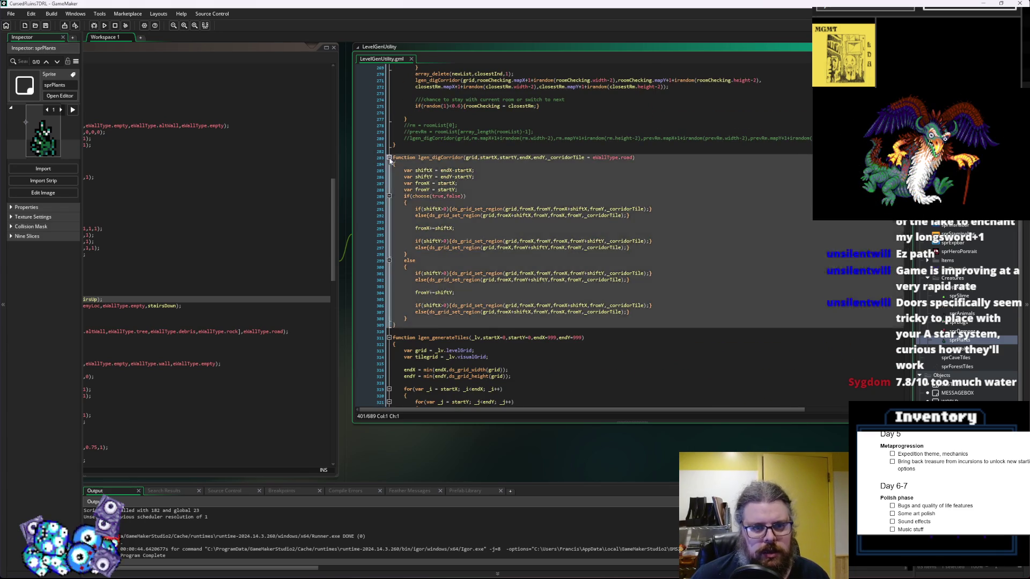
click(389, 157)
click(389, 171)
click(389, 166)
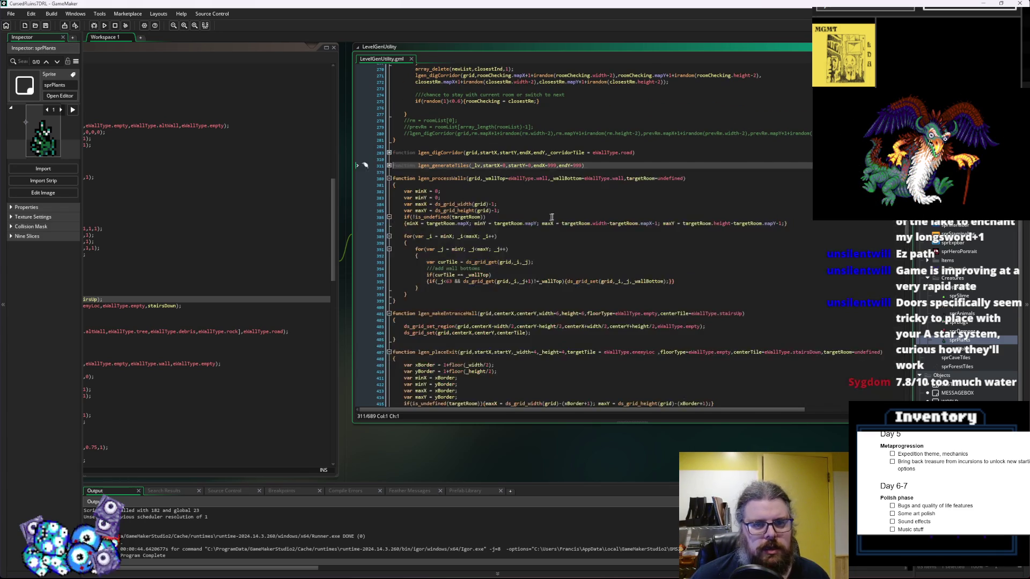
scroll(554, 225, up, 10)
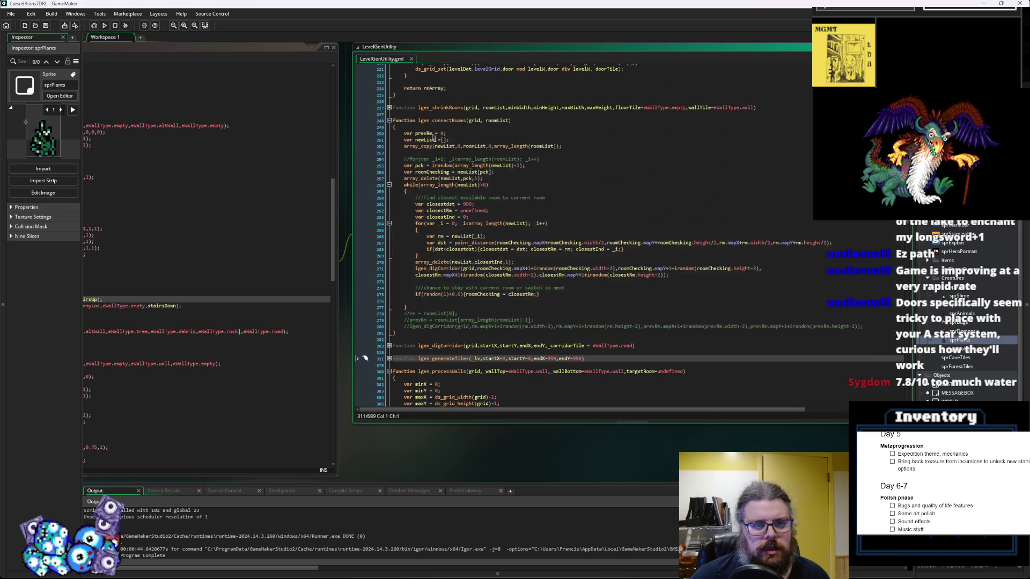
click(397, 146)
click(449, 120)
double_click(450, 120)
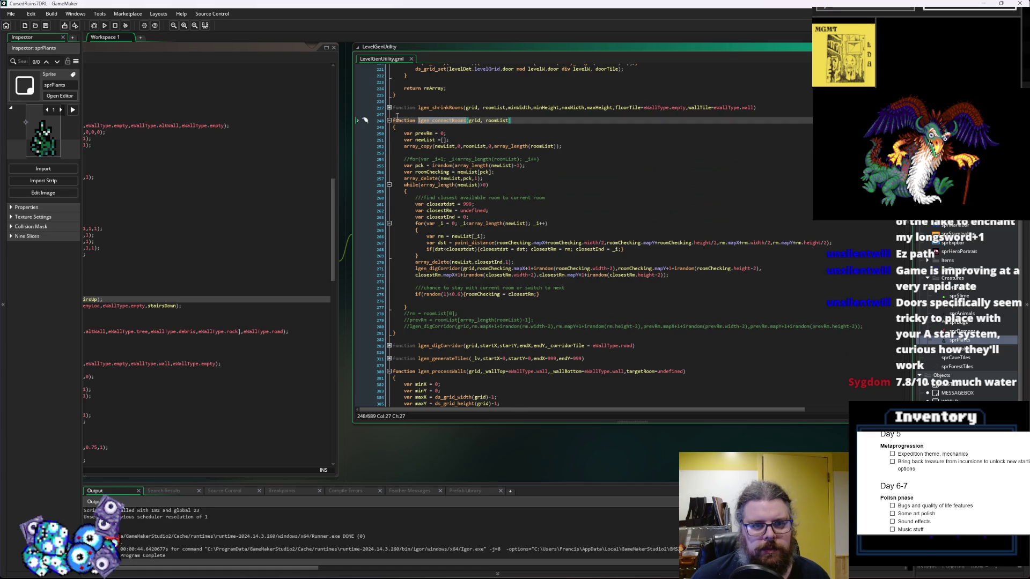
click(389, 120)
Collapse lgen_createRoom after selecting its line that creates firstRm as a levelRoom
scroll(477, 178, up, 8)
scroll(477, 178, up, 8)
click(389, 193)
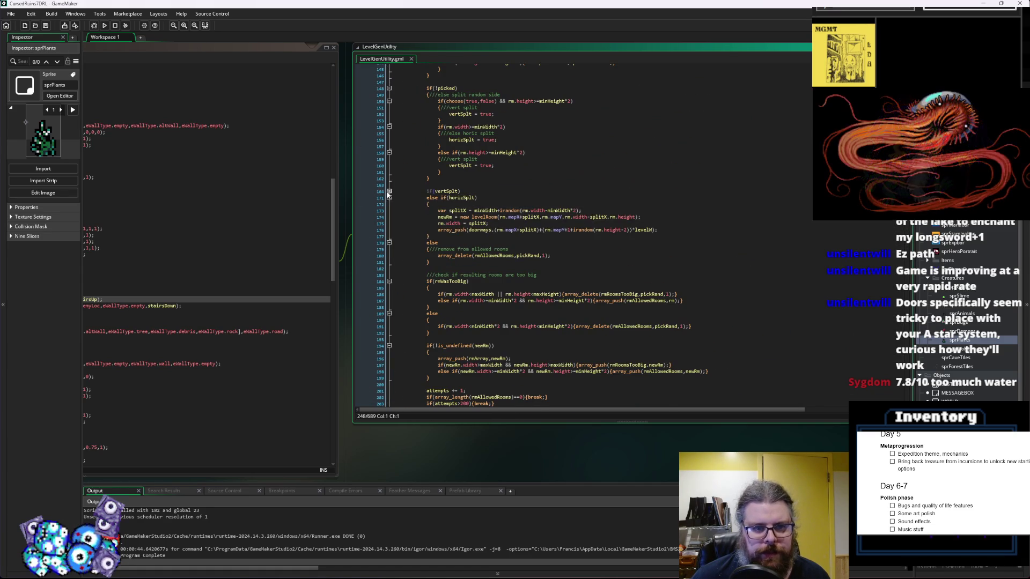
click(389, 191)
click(522, 205)
click(489, 212)
scroll(491, 210, up, 11)
scroll(493, 208, up, 1)
drag(594, 204, 405, 209)
click(389, 185)
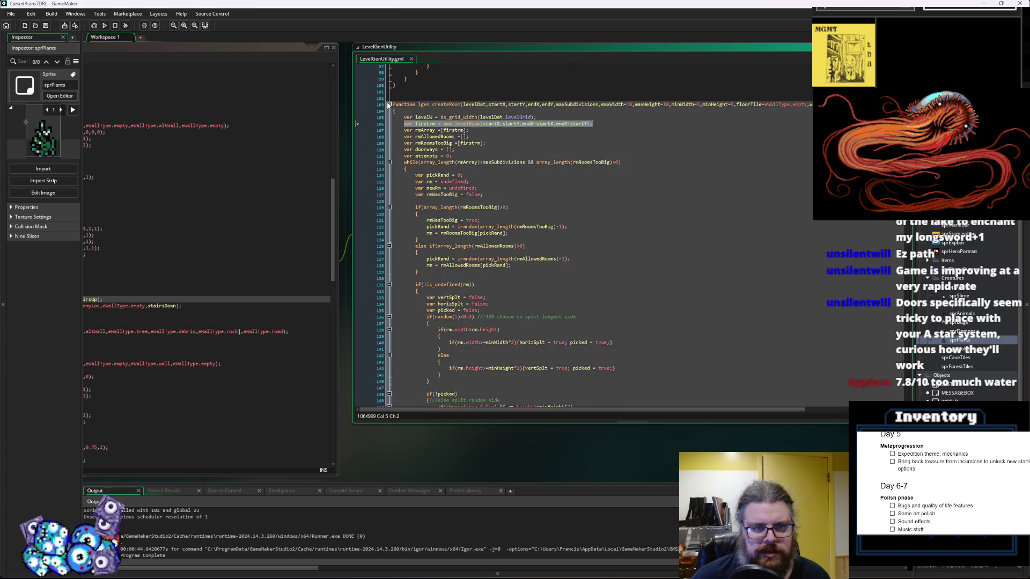
click(444, 195)
Place the caret at the end of lgen_makeEntranceHall's region fill line
click(496, 206)
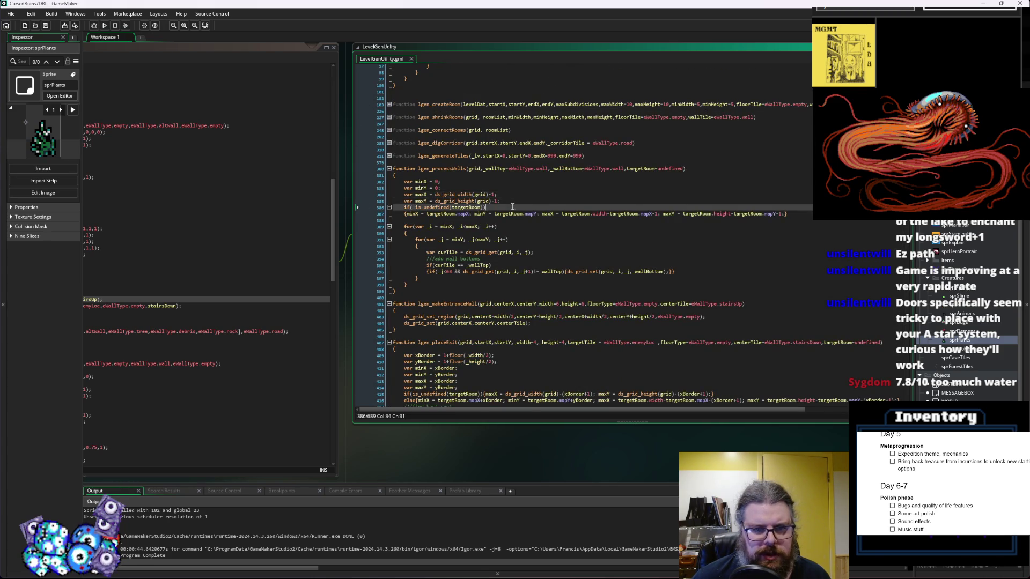
scroll(498, 211, down, 2)
scroll(498, 215, down, 1)
scroll(488, 219, down, 2)
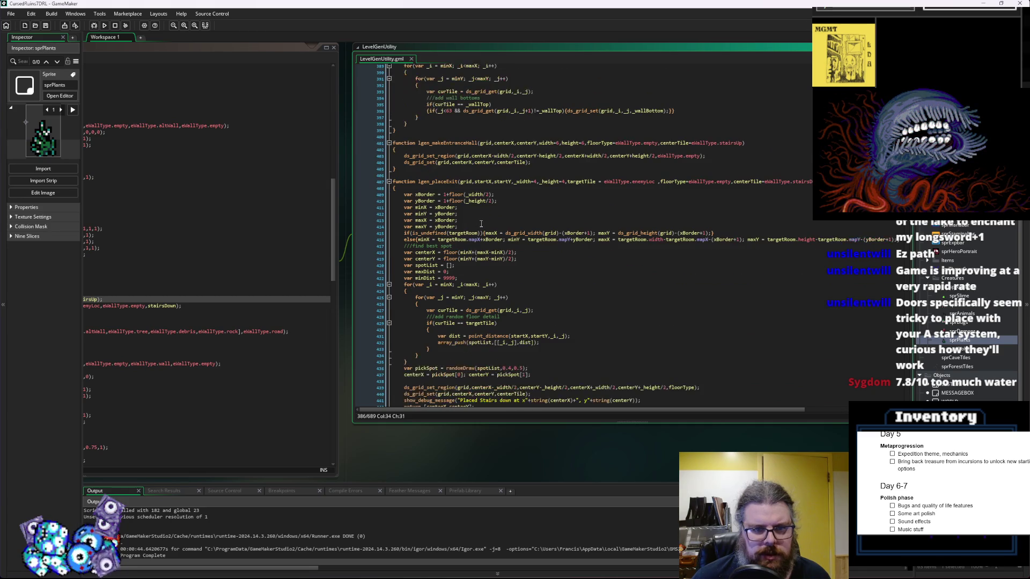
scroll(480, 222, up, 2)
click(723, 222)
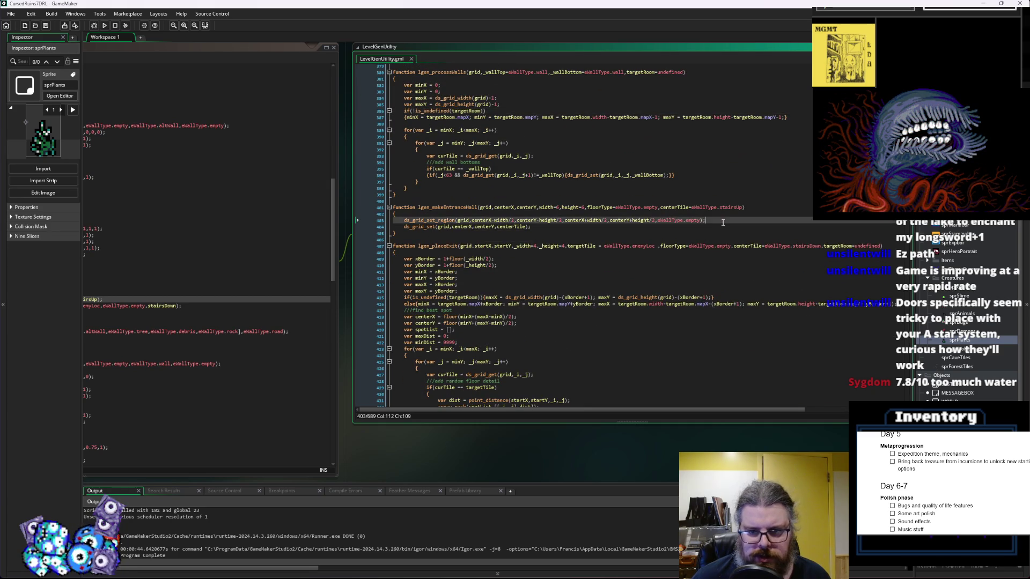
Add a 'return firstrm;' line below the centre tile assignment
key(Return)
key(Return)
text(var firstrm = new levelRoom(startX,startY,endX-startX,endY-startY);)
key(Down)
key(Down)
key(Return)
key(Return)
text(return firstrm;)
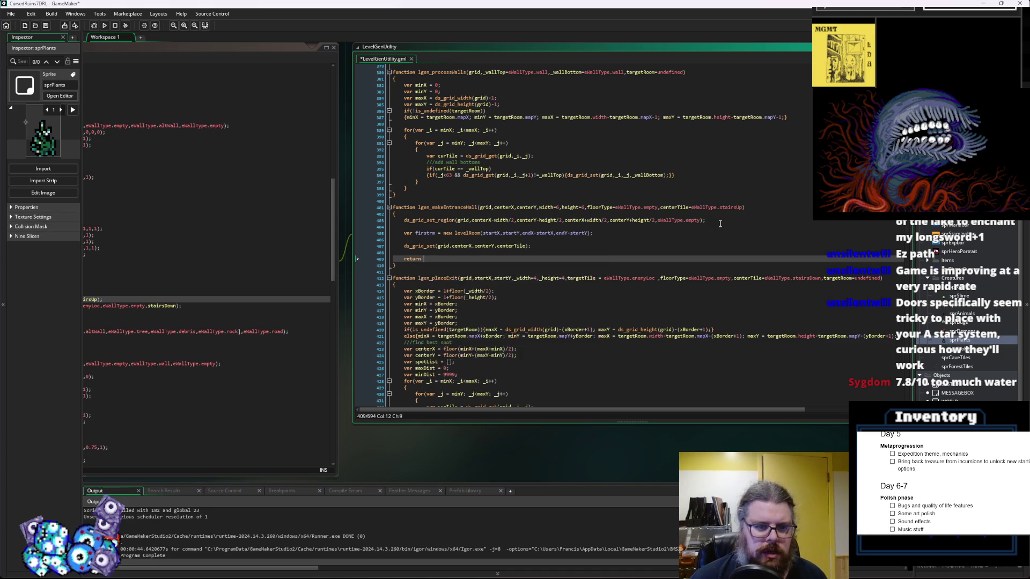
key(Up)
key(Up)
key(Up)
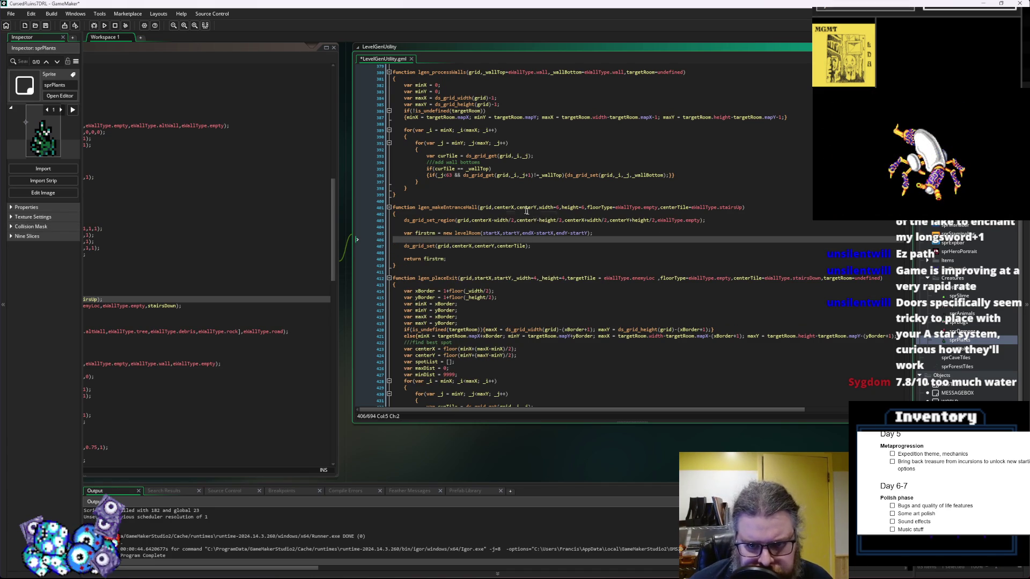
Copy the levelRoom constructor arguments and paste them at the top of the function body
double_click(464, 246)
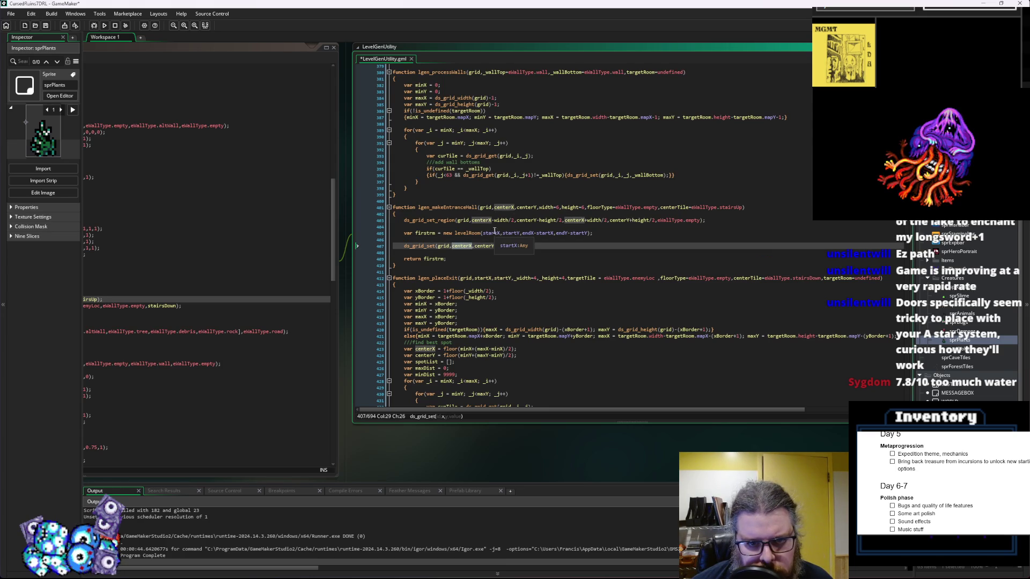
mouse_move(482, 234)
mouse_down()
mouse_move(591, 235)
mouse_move(485, 236)
mouse_up()
click(590, 234)
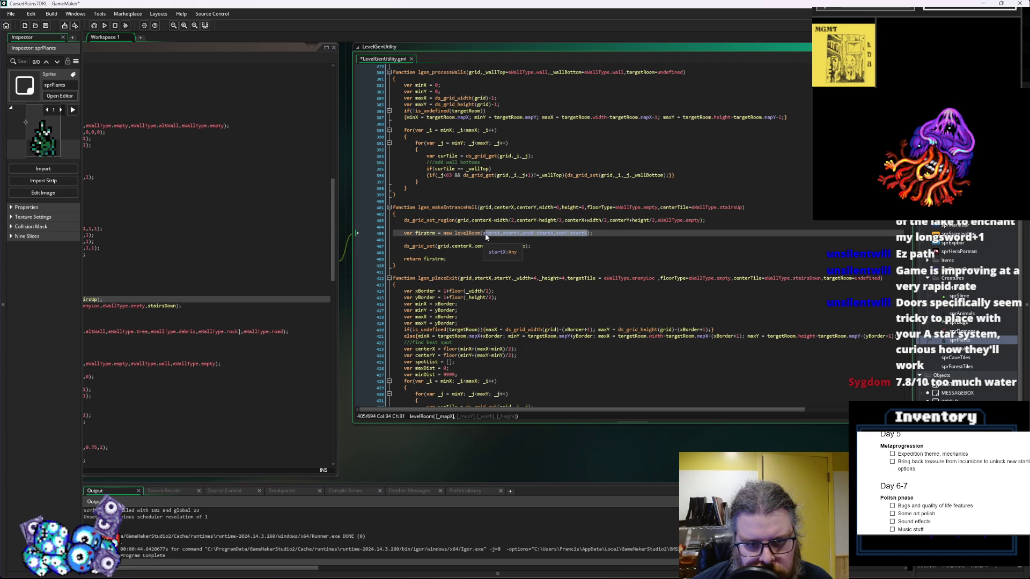
click(484, 233)
drag(485, 235, 586, 236)
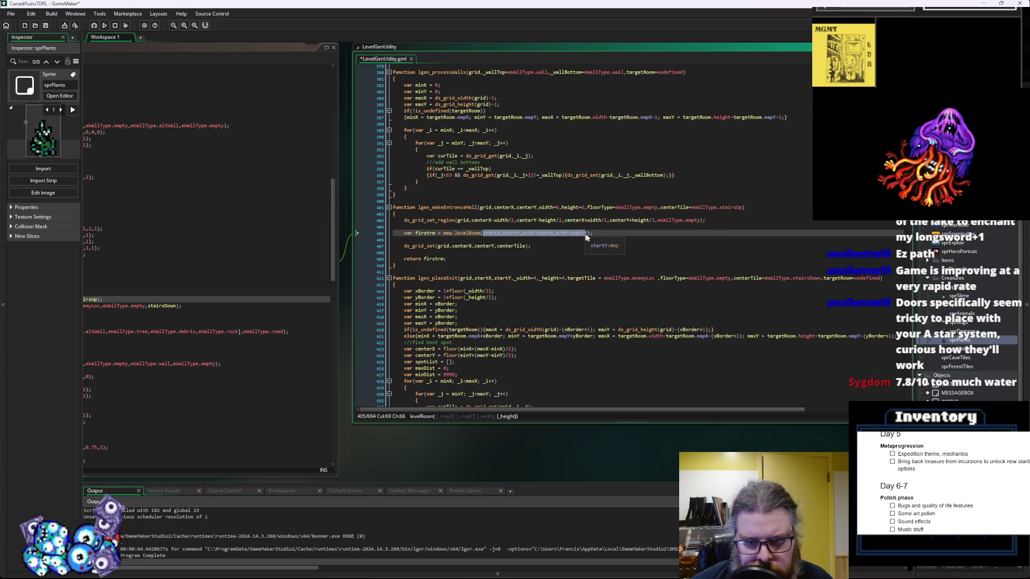
key(ctrl+c)
click(538, 215)
key(Return)
key(Return)
key(ctrl+v)
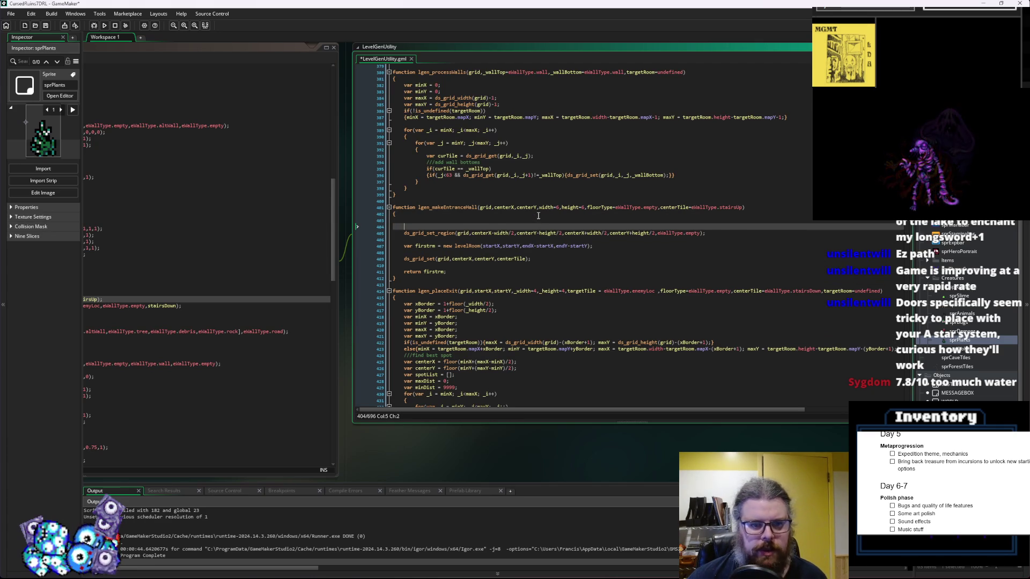
Turn the pasted arguments into 'var startX = centerX-width/', cut from the region fill call
key(Return)
key(Up)
key(Home)
text(var)
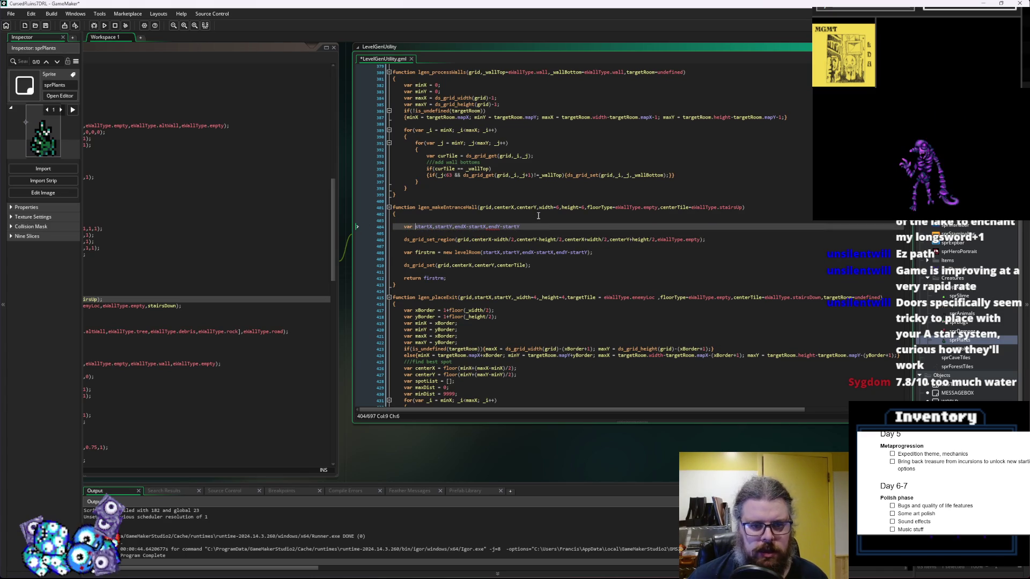
key(Delete)
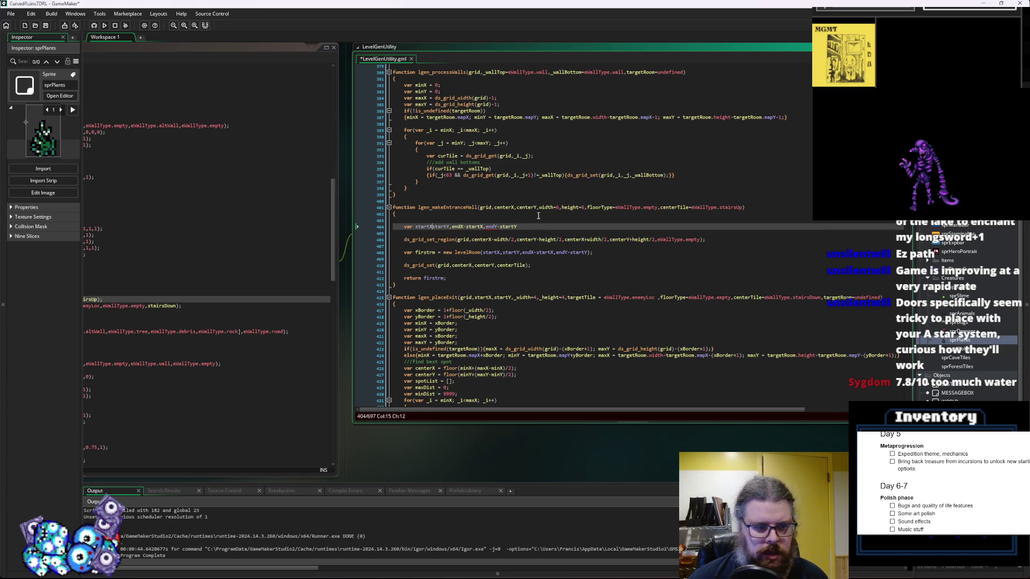
key(Return)
key(Left)
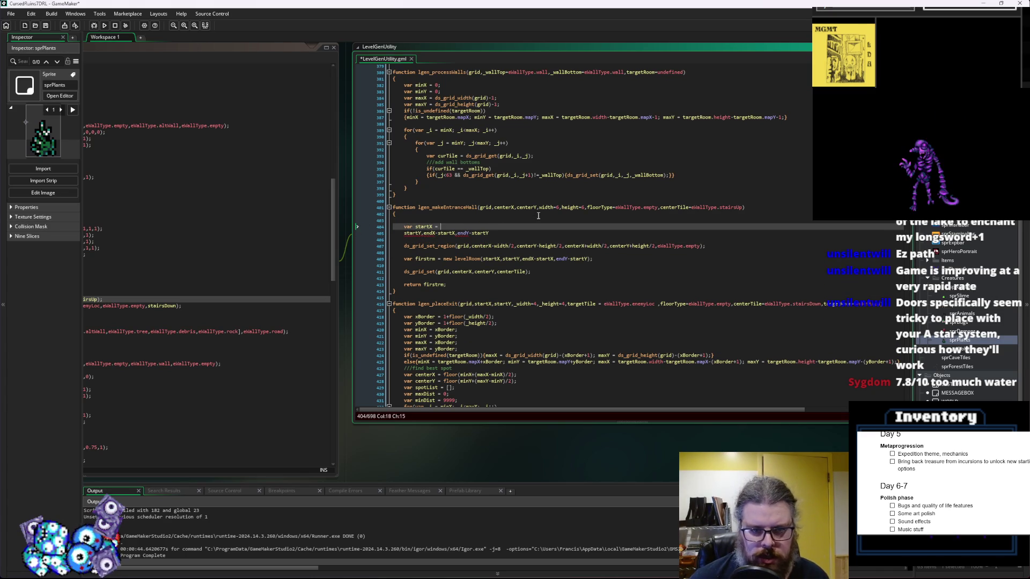
drag(514, 246, 472, 246)
key(ctrl+x)
click(485, 226)
key(ctrl+v)
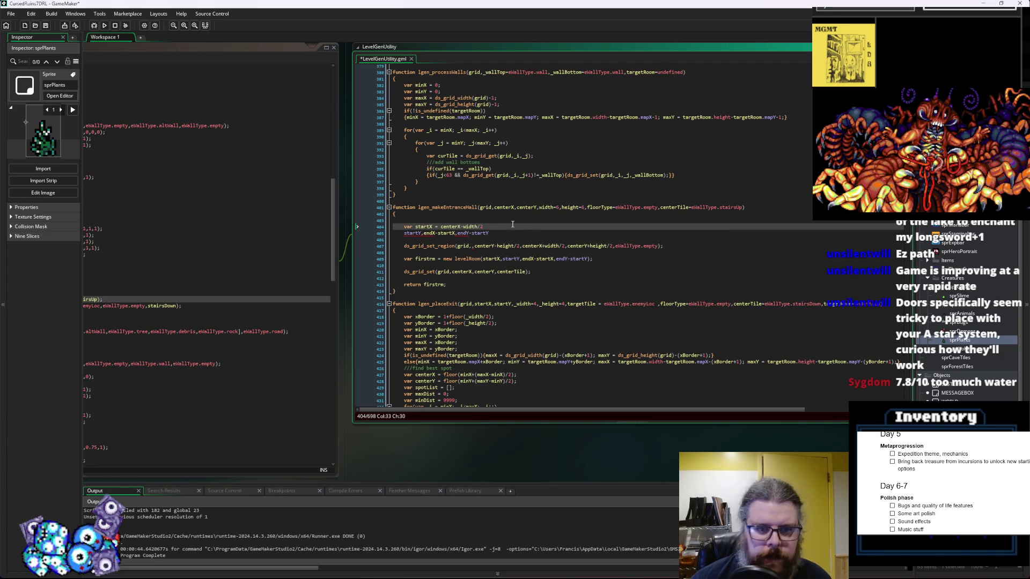
key(Return)
Split the remaining startY, endX-startX and endY-startY arguments onto separate lines
key(Down)
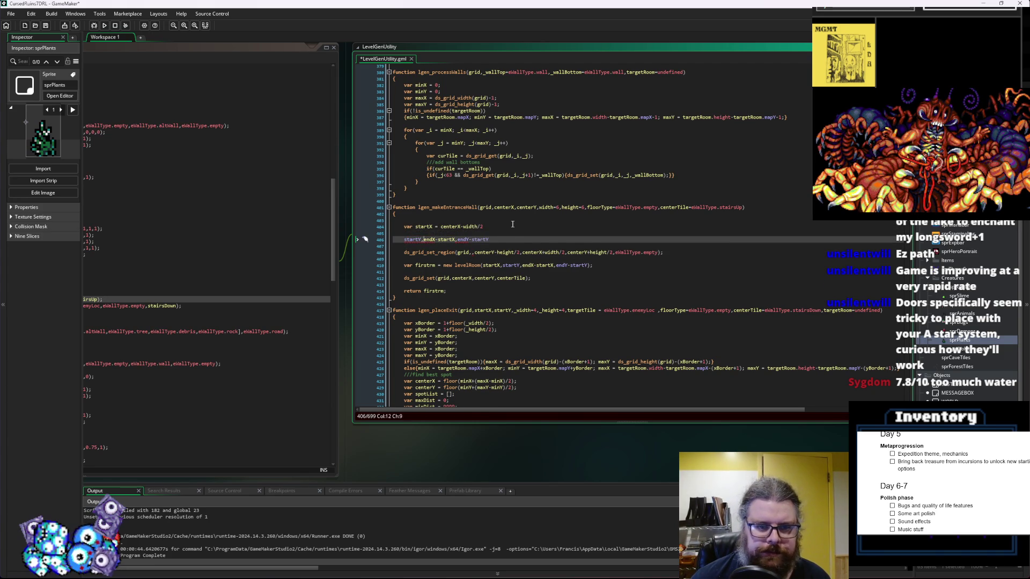
key(BackSpace)
key(Return)
key(Right)
key(Right)
key(Right)
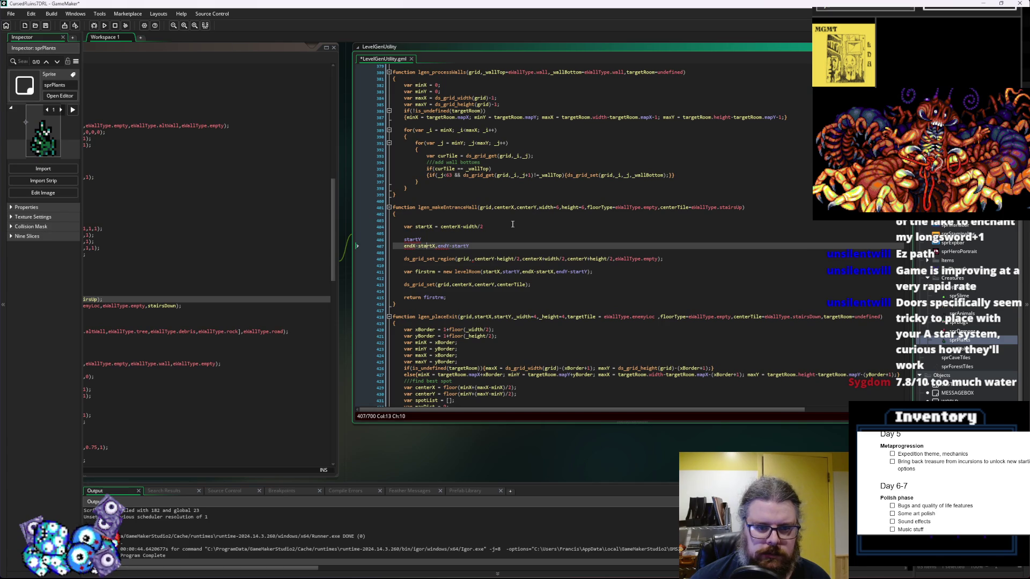
key(BackSpace)
key(Return)
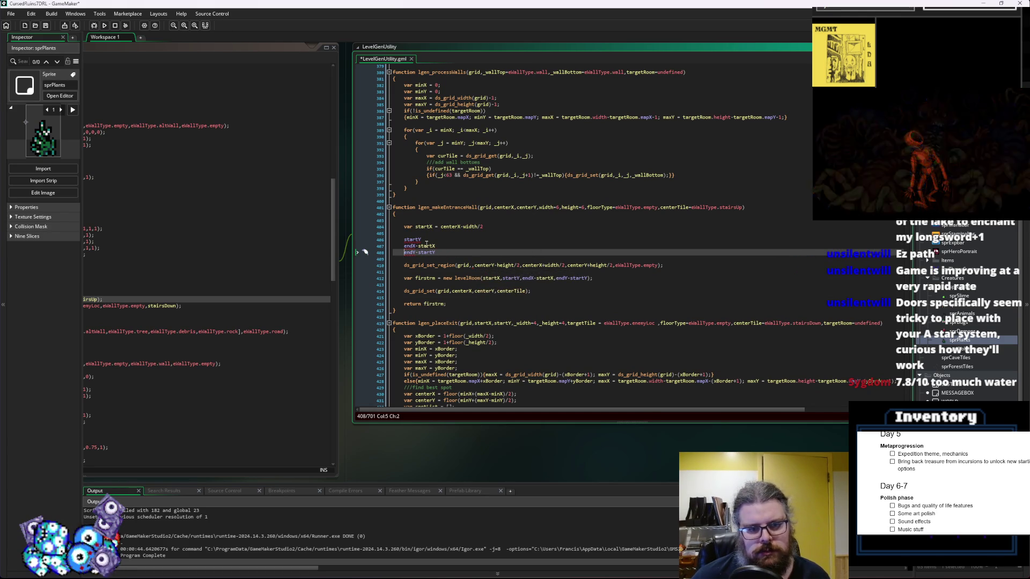
Replace levelRoom's size arguments with width and height and delete the leftover argument lines
click(472, 272)
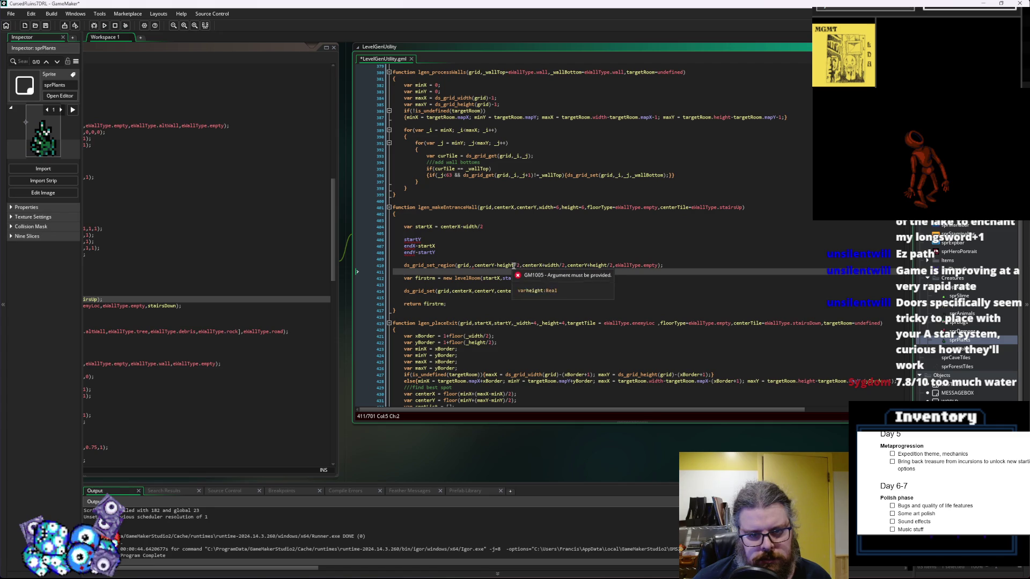
double_click(554, 265)
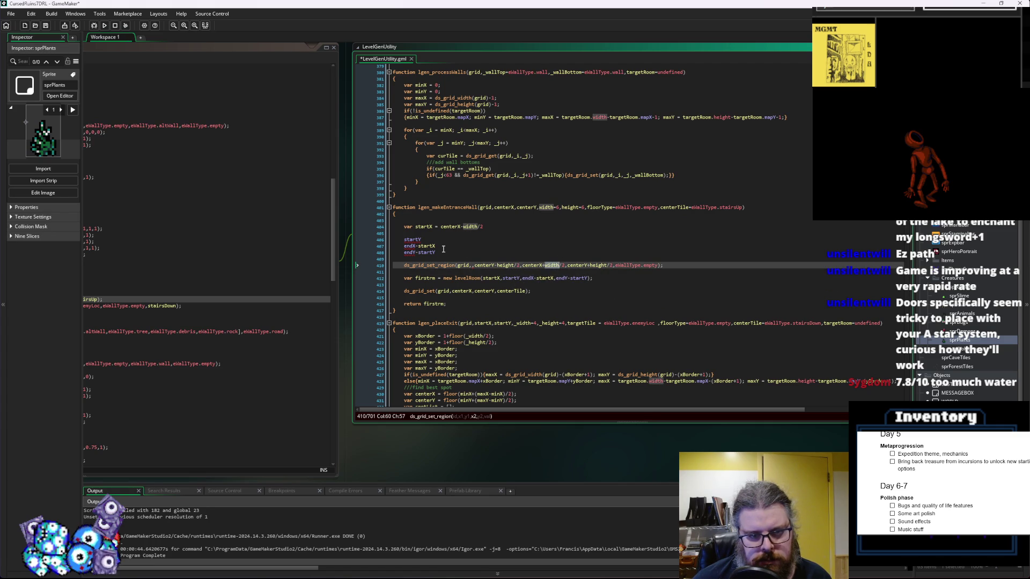
click(547, 279)
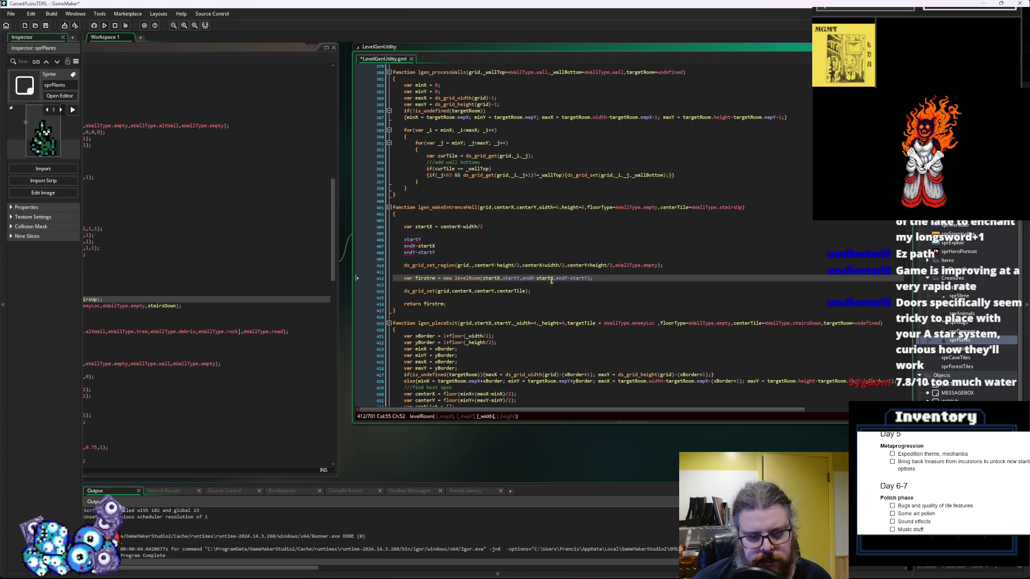
text(width)
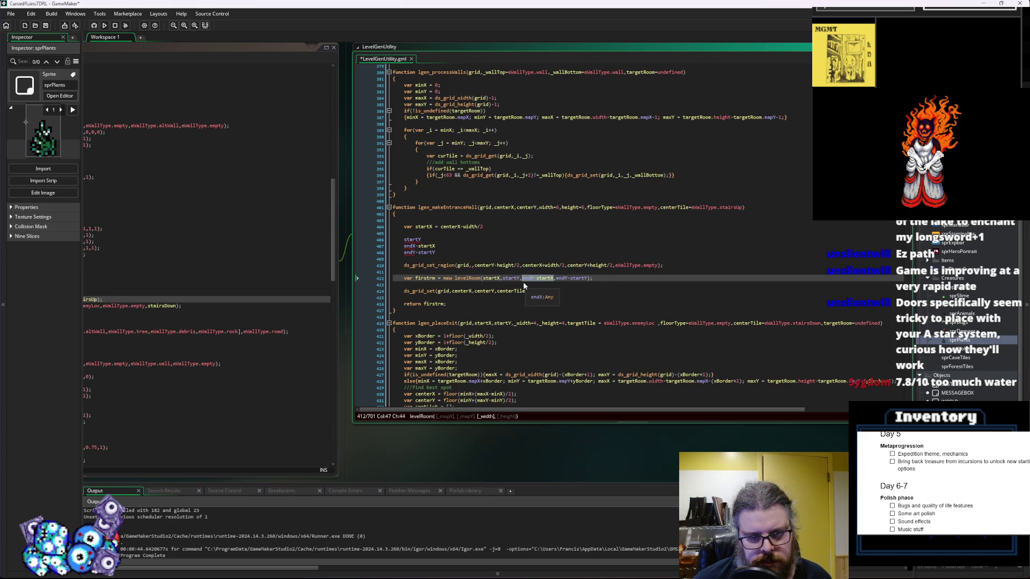
double_click(570, 278)
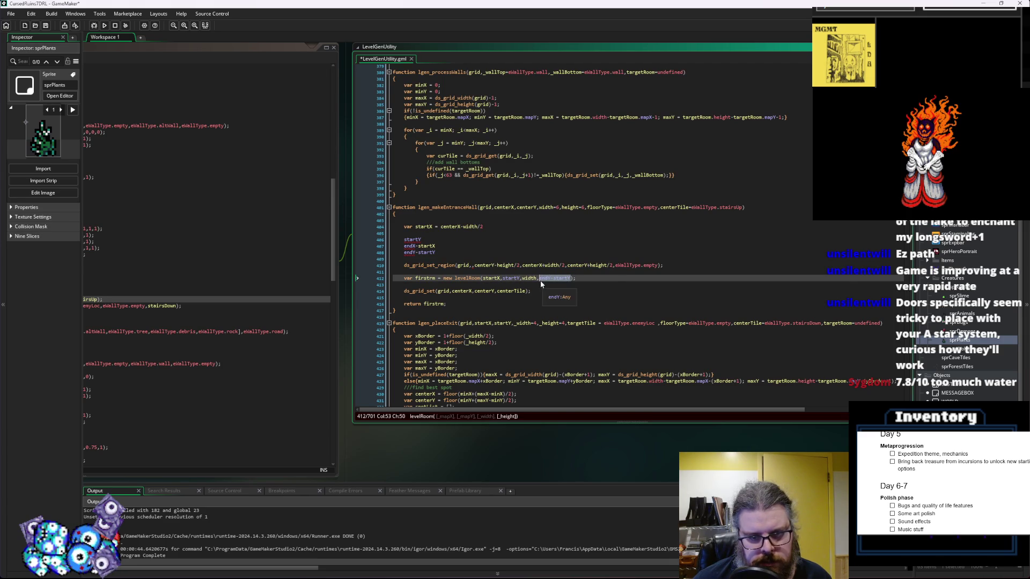
text(height)
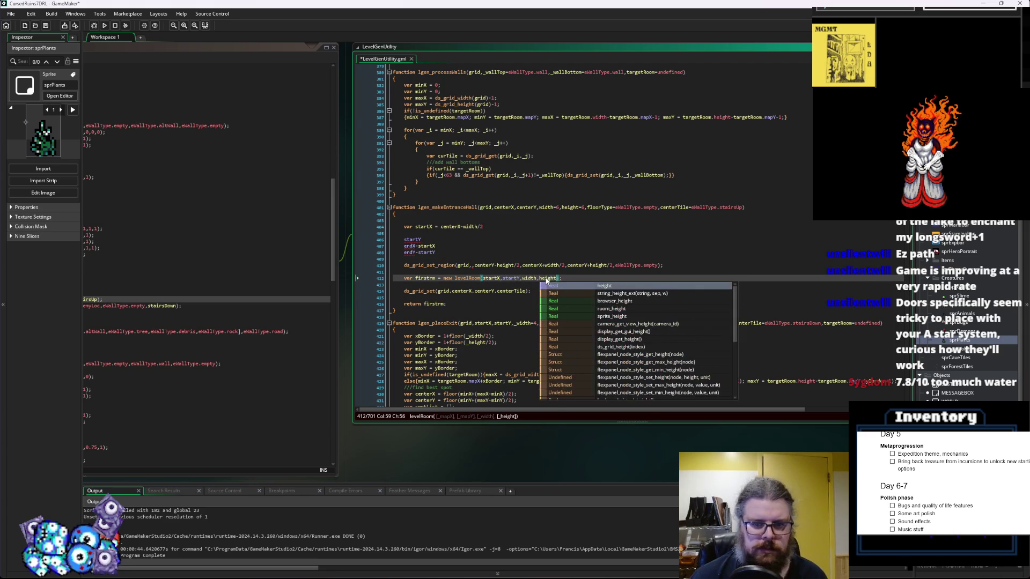
key(Escape)
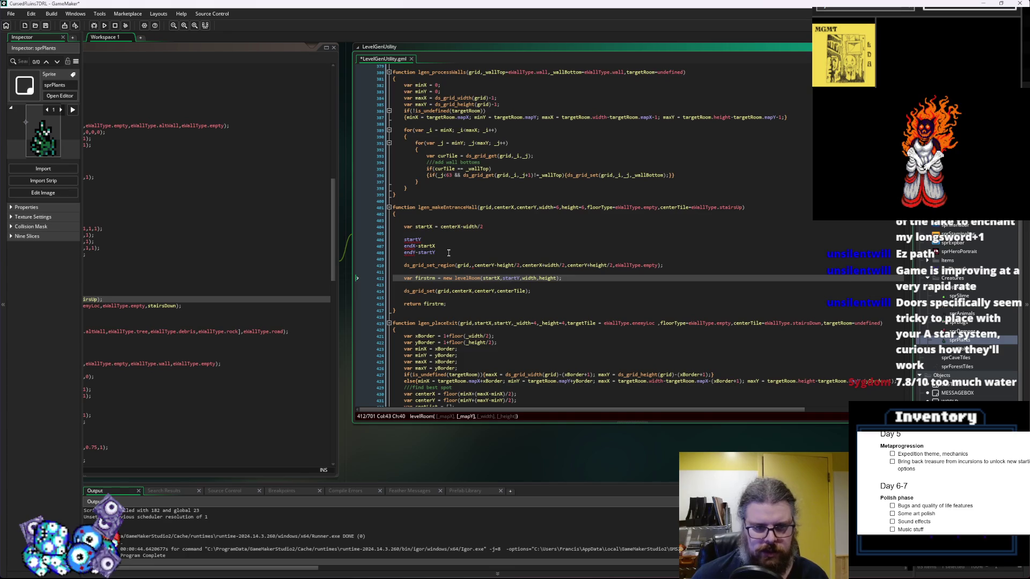
drag(436, 253, 375, 241)
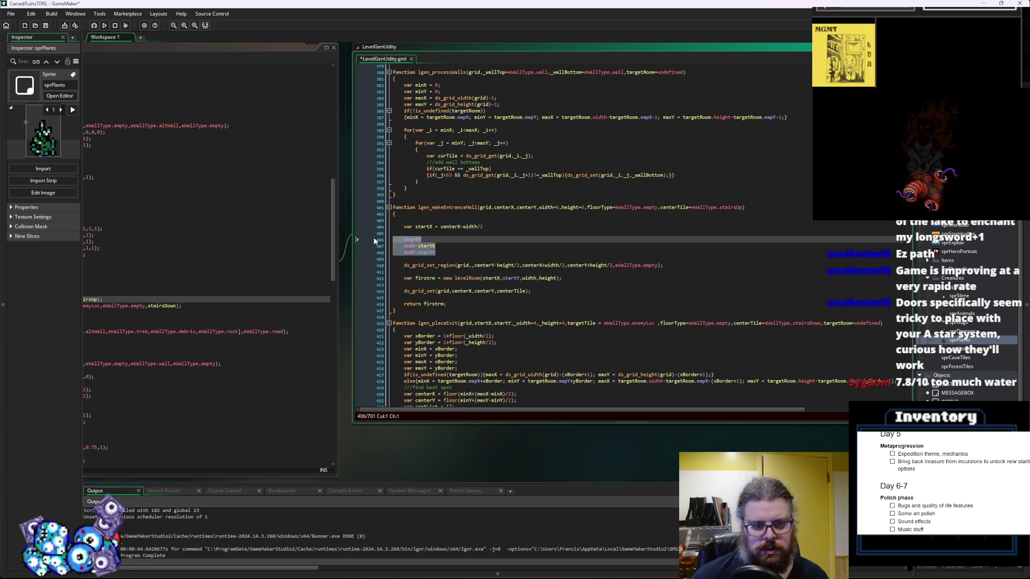
key(Delete)
key(BackSpace)
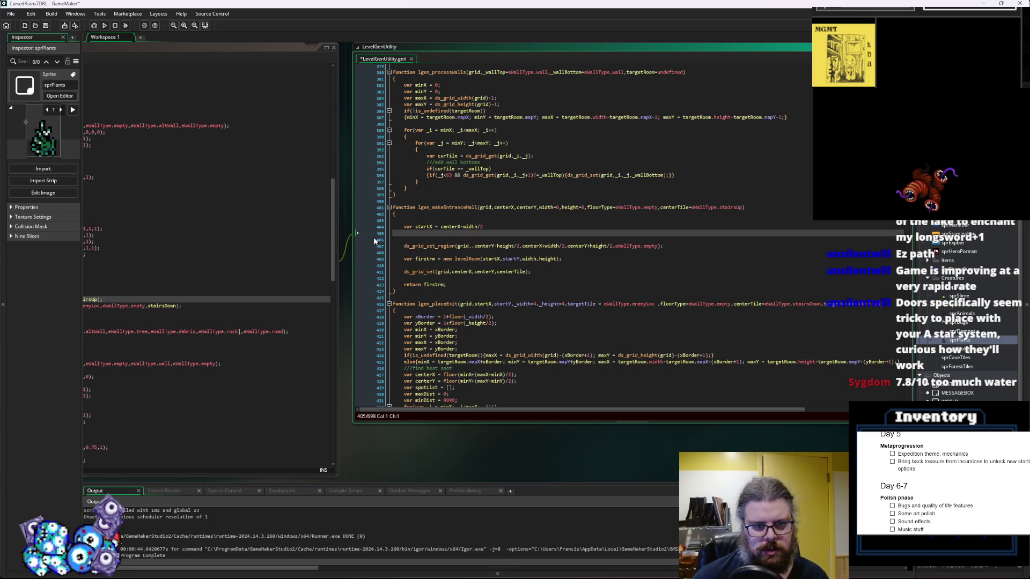
Declare startY as centerY-height/ and wrap startX and startY in floor()
key(BackSpace)
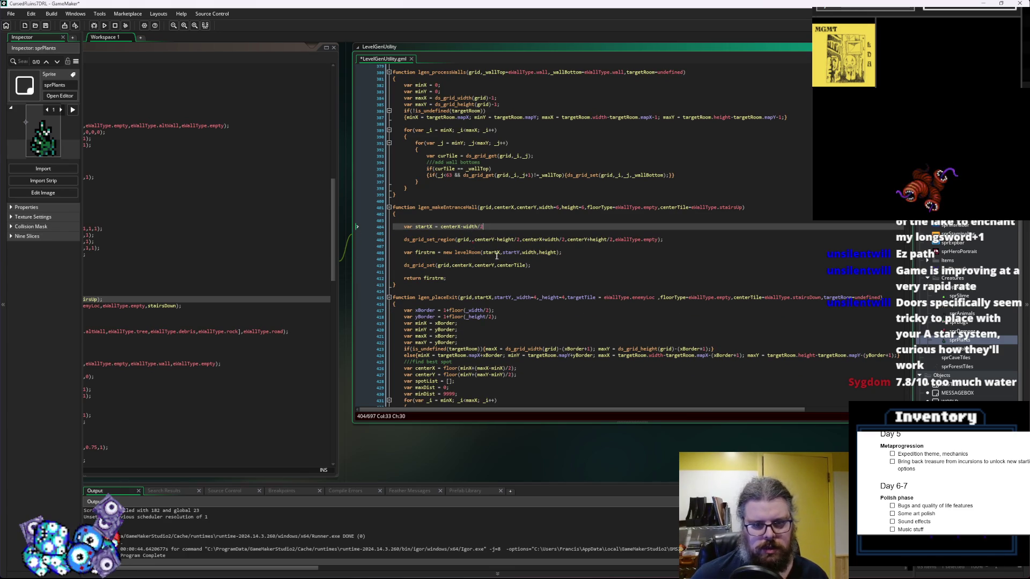
click(517, 252)
click(472, 233)
text(v)
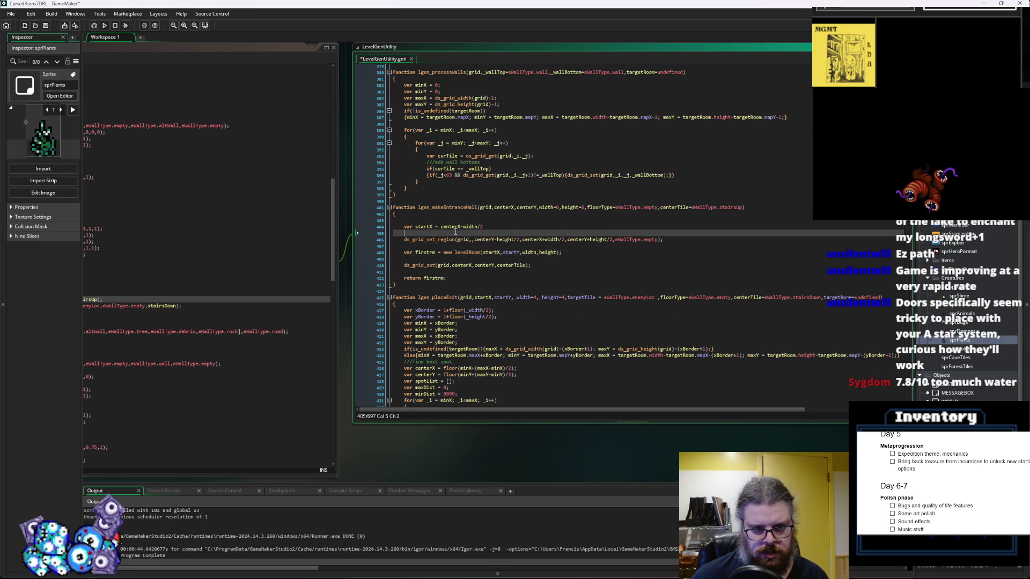
text(ar s)
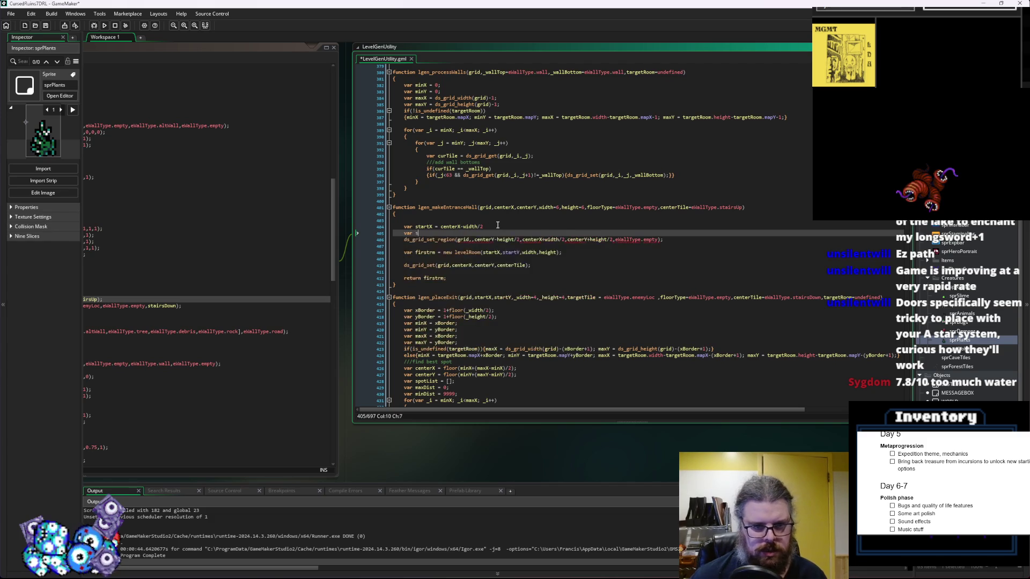
text(tartY)
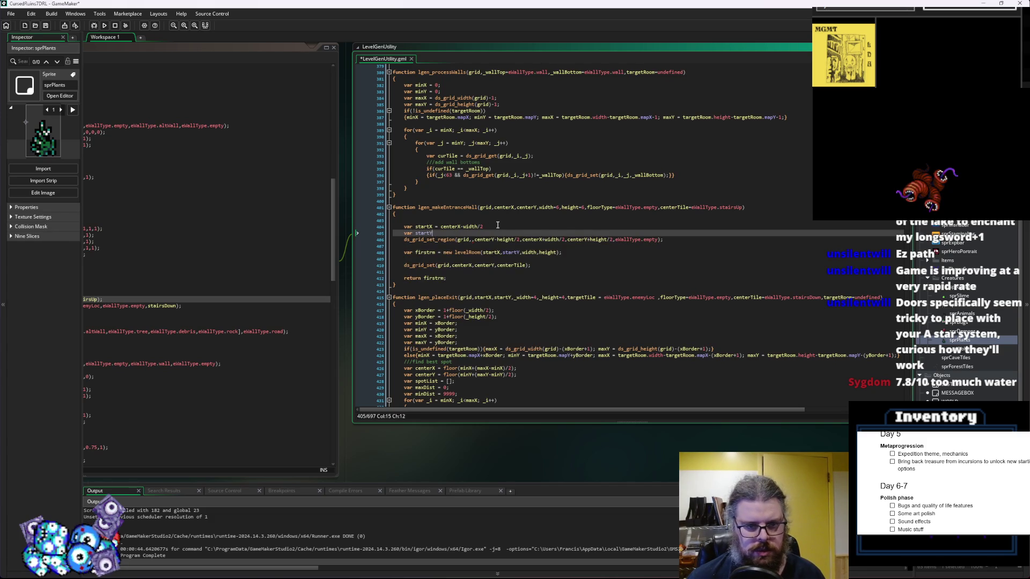
text( = centerY-heigh)
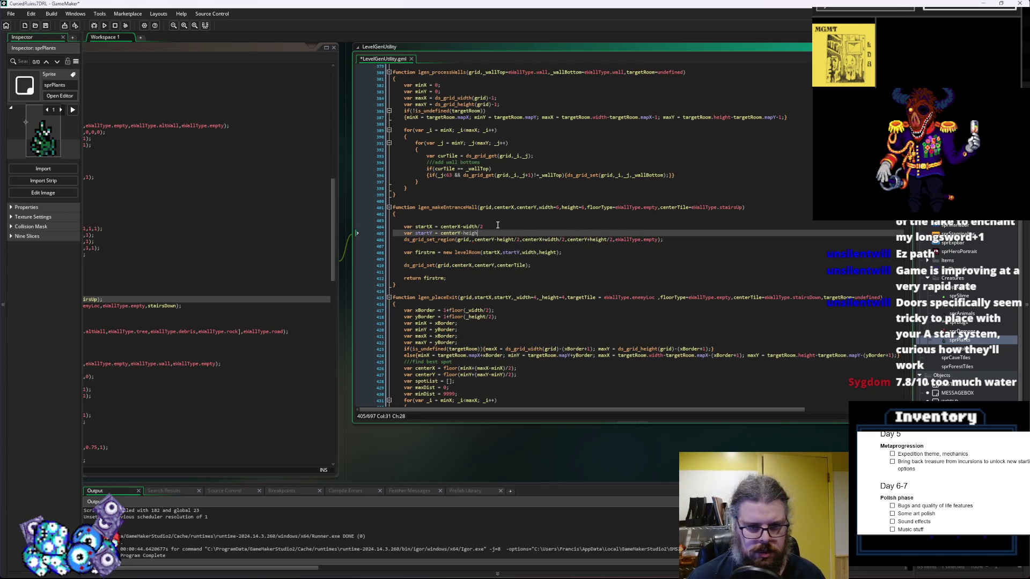
text(t/2;)
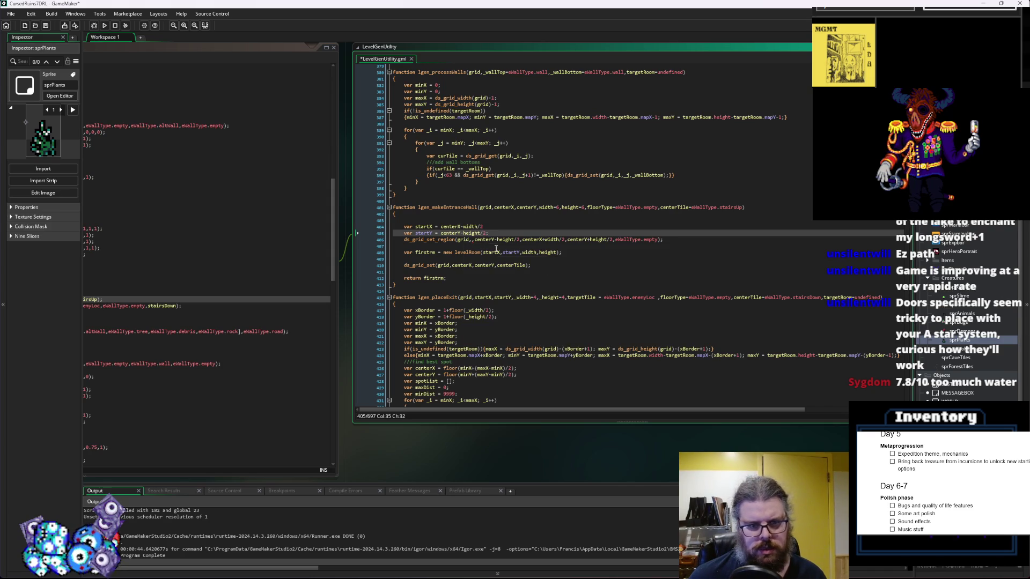
click(440, 227)
text(floor()
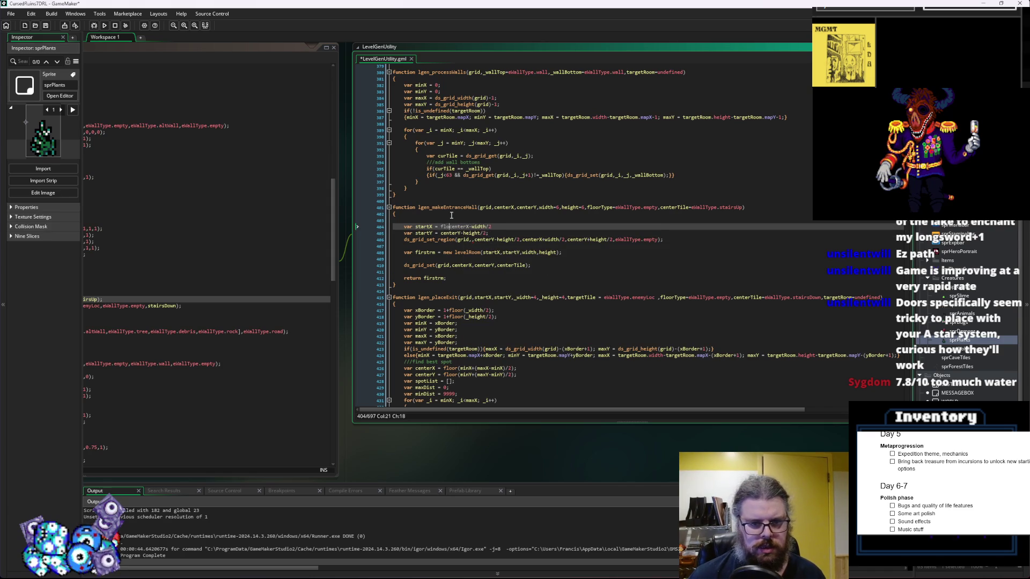
key(Down)
text(floor()
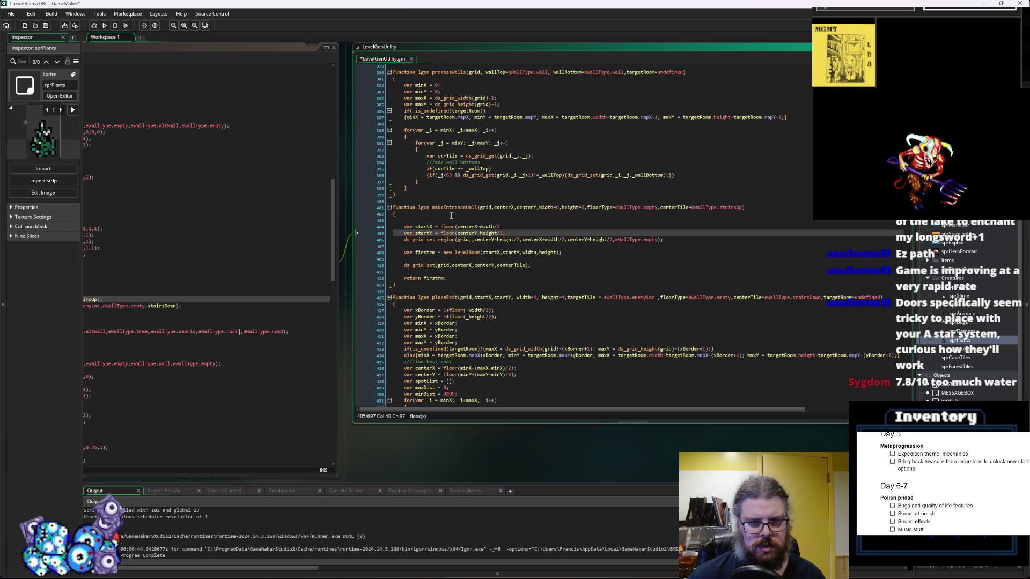
key(Up)
text())
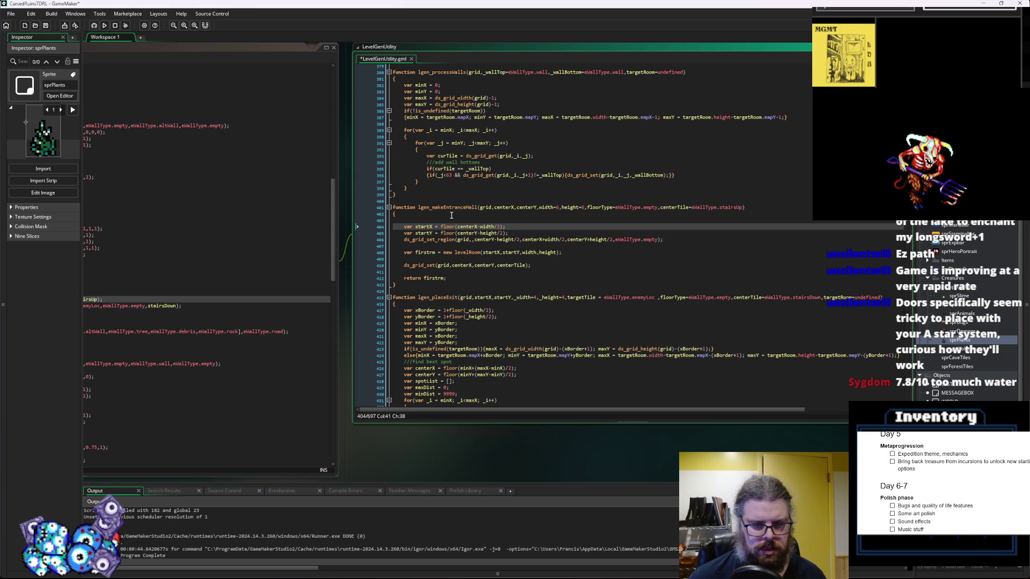
Make the region fill start at startX,startY, removing the duplicate comma and centerY-height/2 argument
click(474, 240)
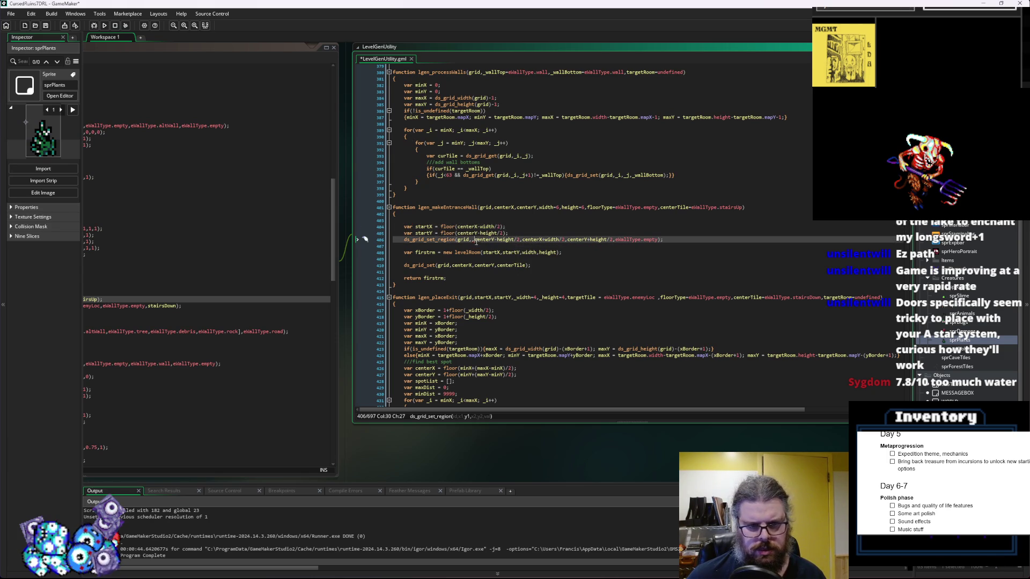
key(BackSpace)
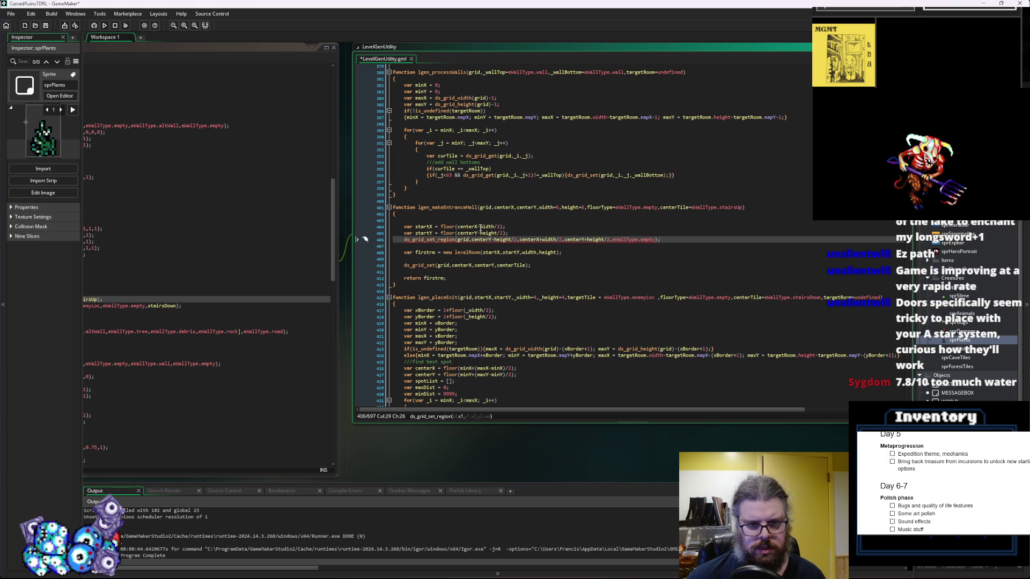
click(427, 226)
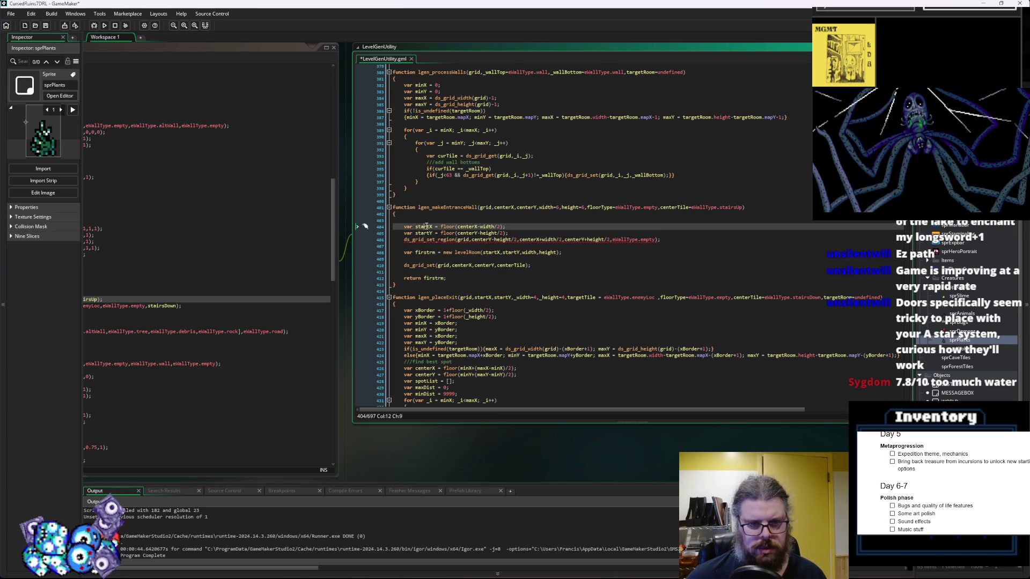
click(479, 239)
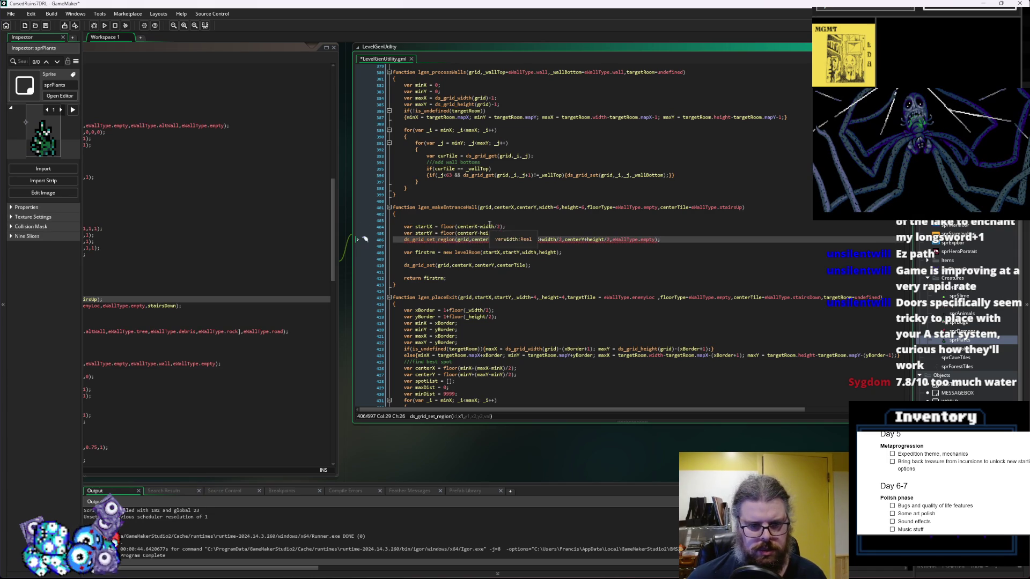
text(startX,)
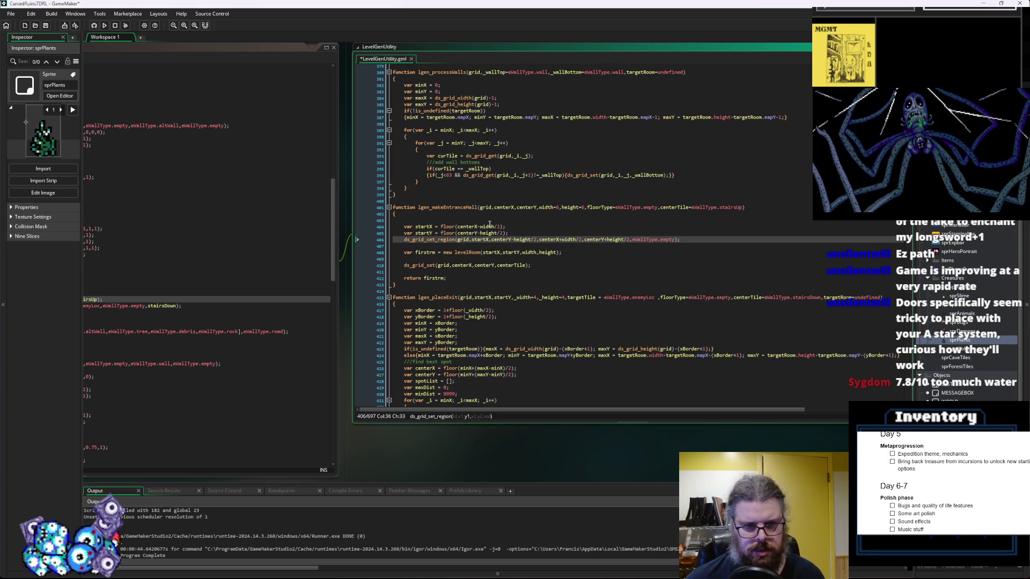
text(star)
text(tY,)
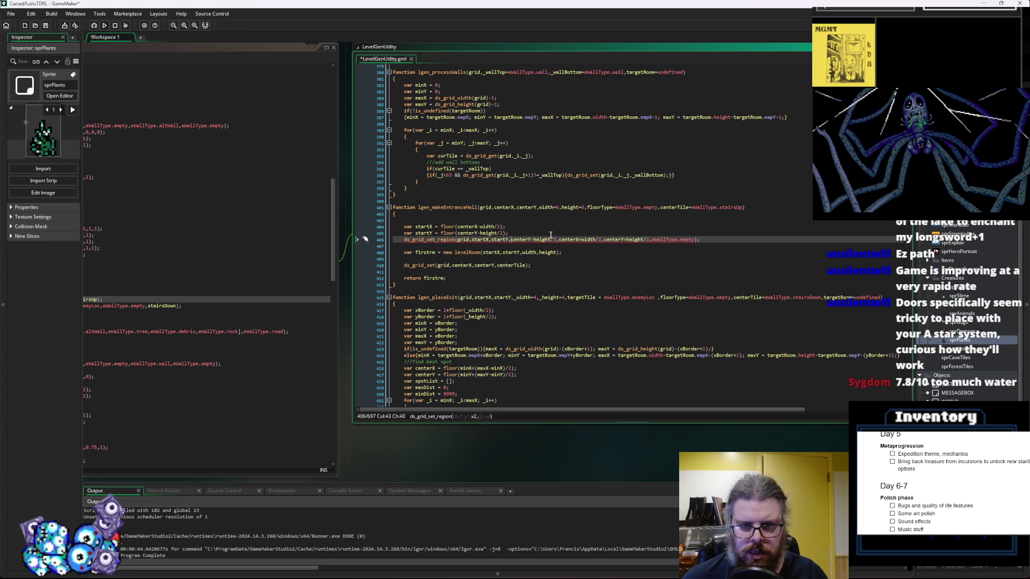
click(510, 239)
drag(510, 241, 556, 242)
key(BackSpace)
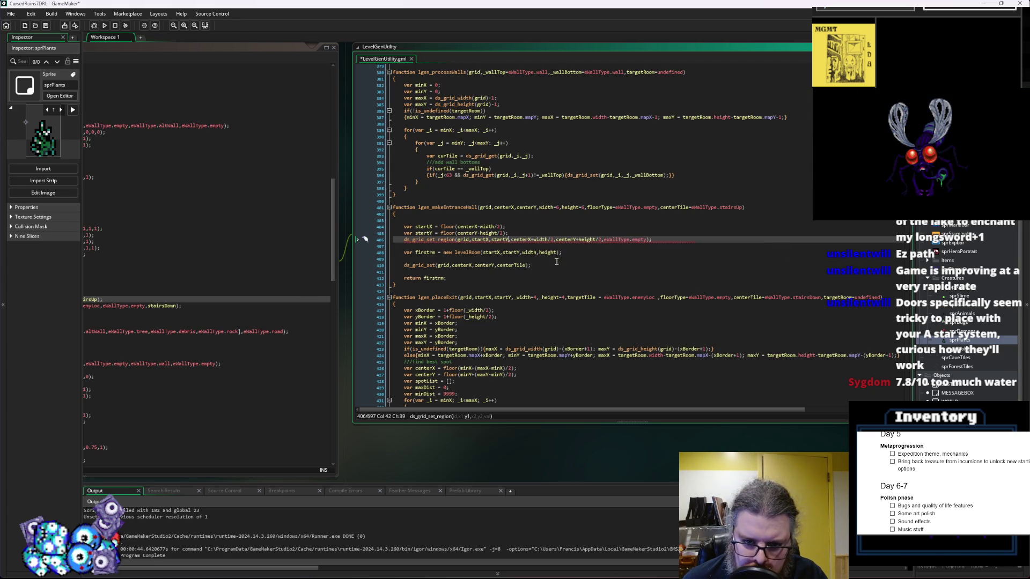
Delete the stray empty line at the start of the function
click(534, 274)
click(438, 221)
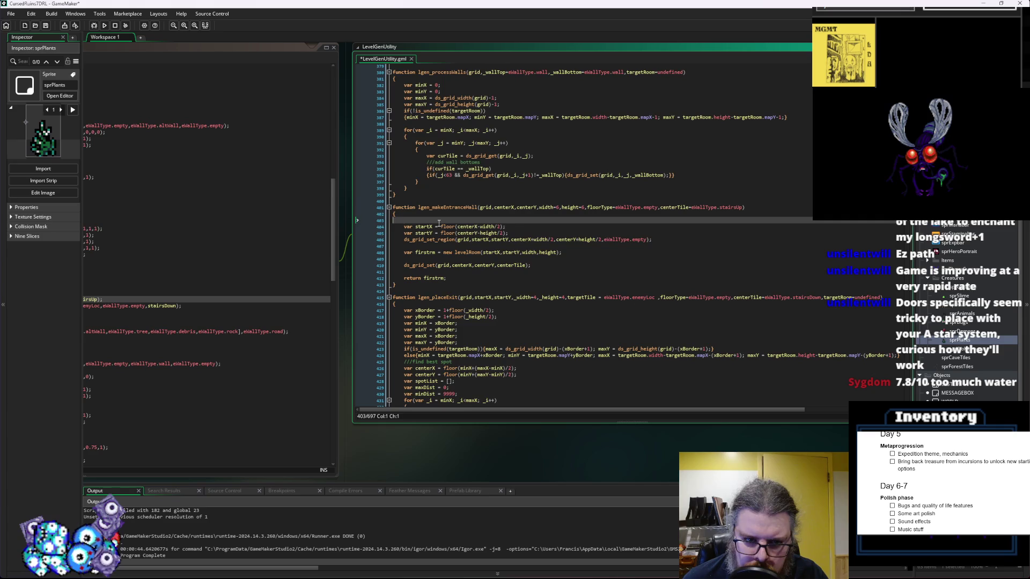
key(BackSpace)
click(495, 247)
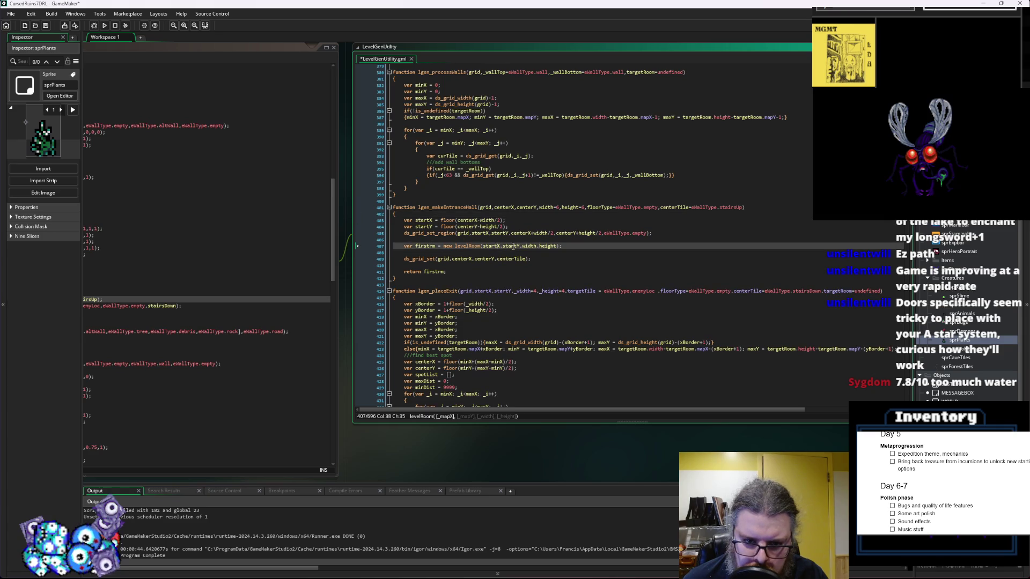
In the level generator script, prefix the lgen_makeEntranceHall call with 'var ruinsEntrance ='
click(546, 246)
double_click(426, 247)
click(292, 298)
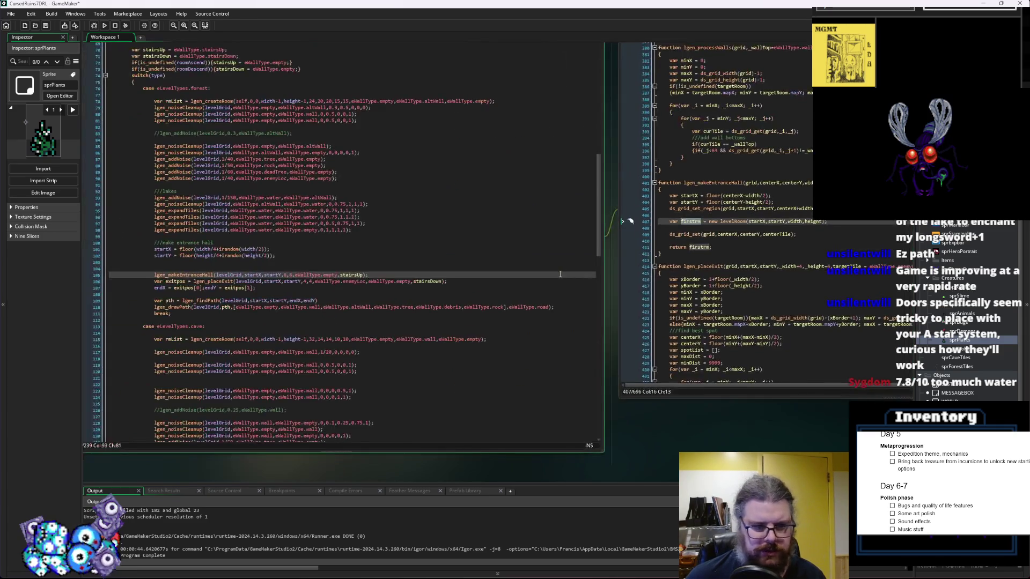
click(290, 310)
click(210, 278)
text(var )
text(ruinsEntr)
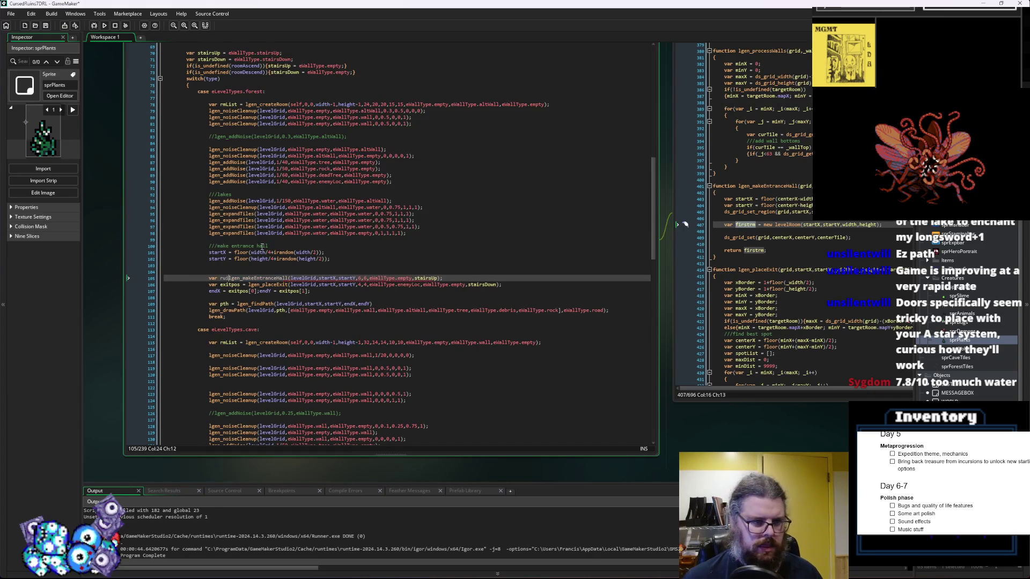
text(ance =)
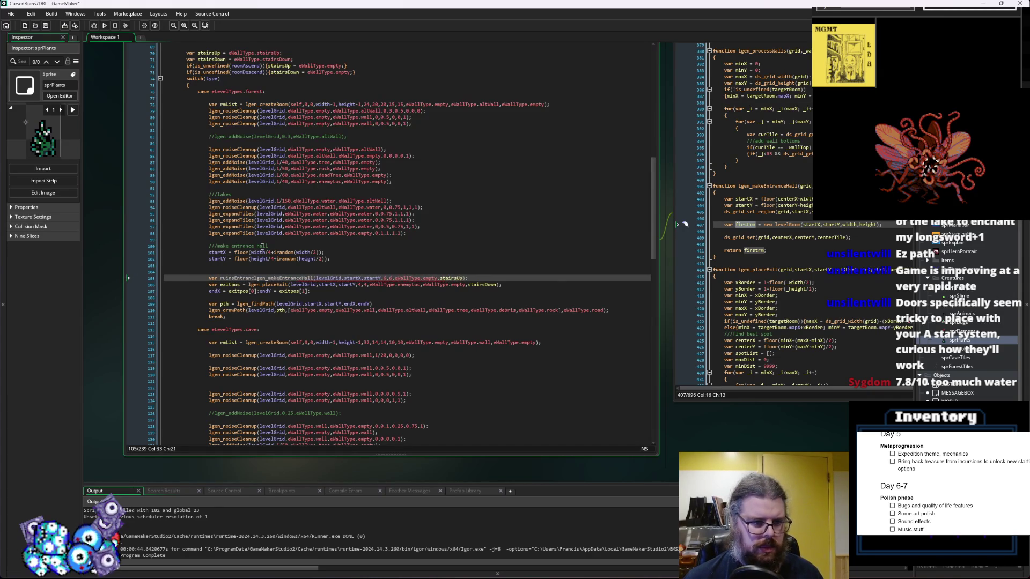
click(500, 280)
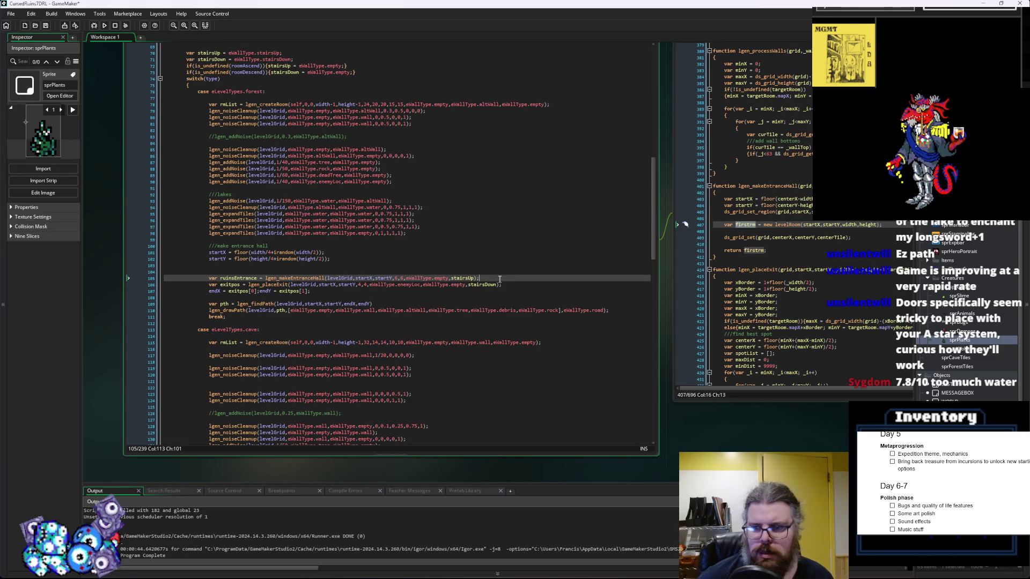
click(772, 355)
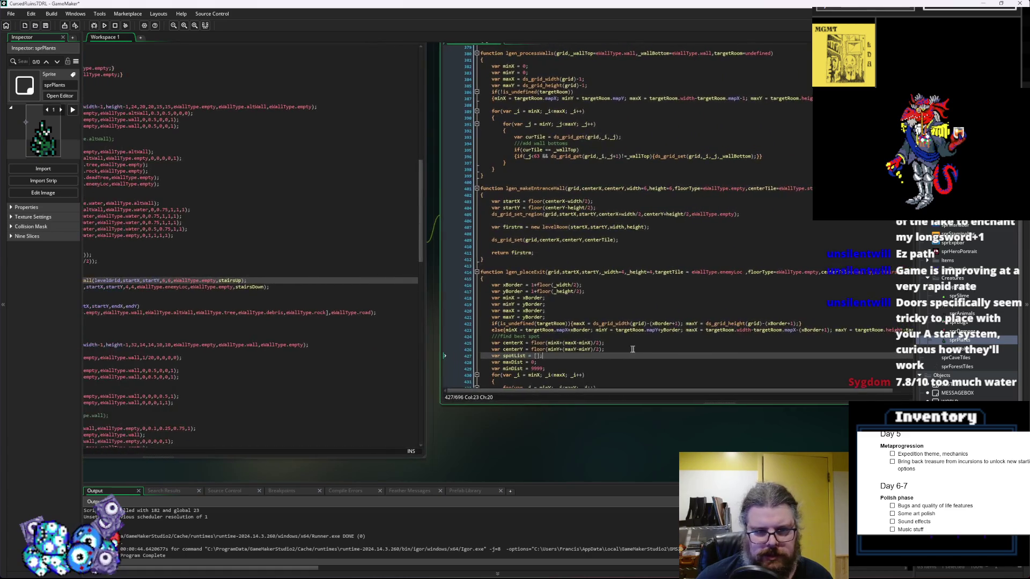
Copy the firstrm levelRoom line and paste it below ds_grid_set in lgen_placeExit
click(479, 340)
scroll(479, 340, down, 2)
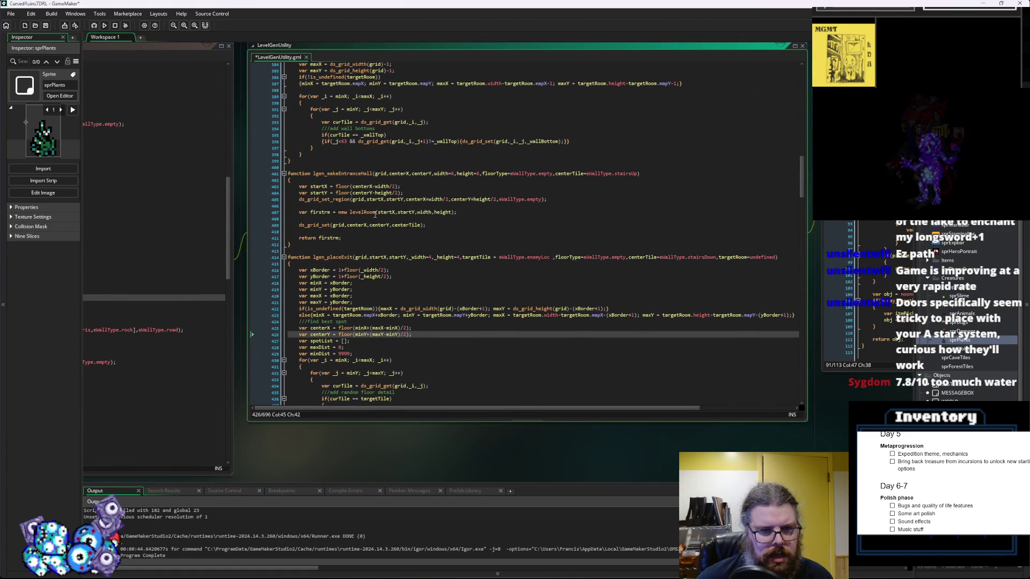
drag(457, 213, 301, 216)
key(ctrl+c)
scroll(283, 264, down, 5)
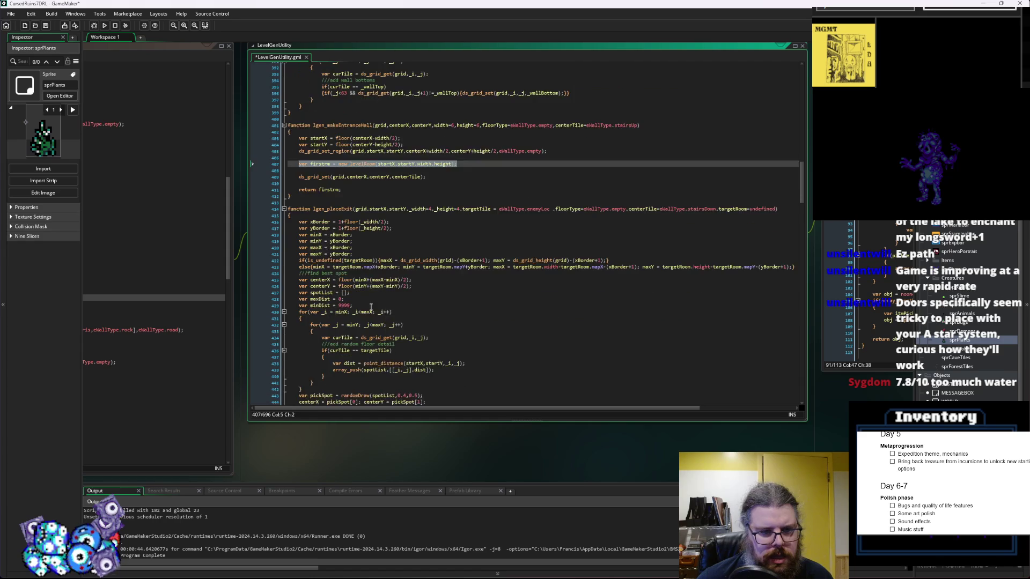
click(284, 264)
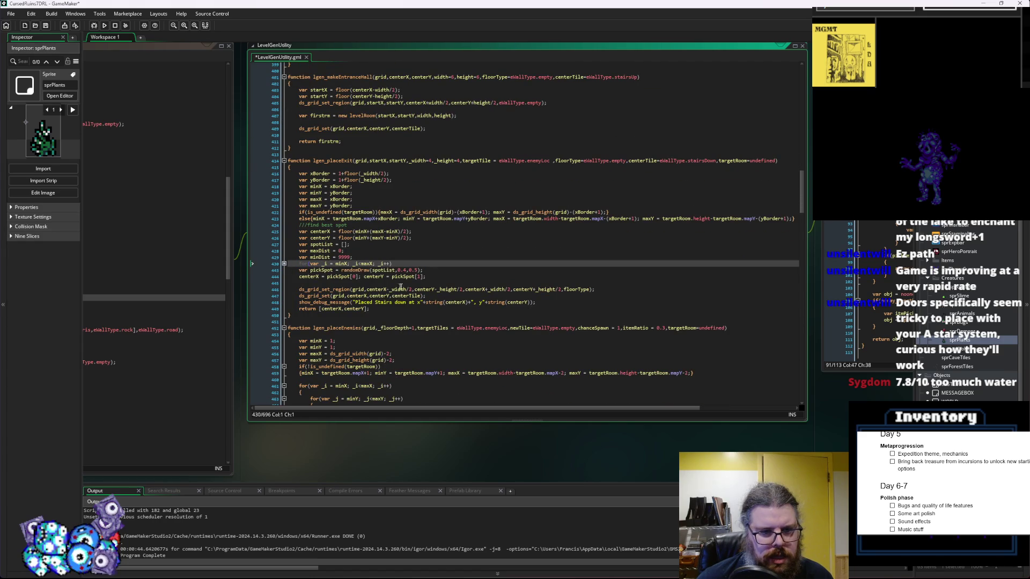
click(419, 284)
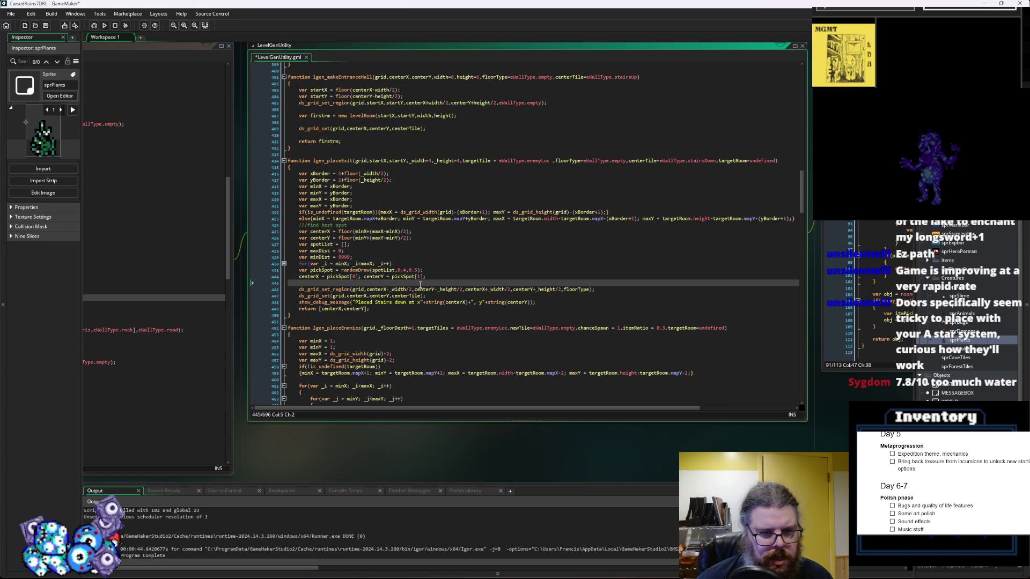
key(ctrl+v)
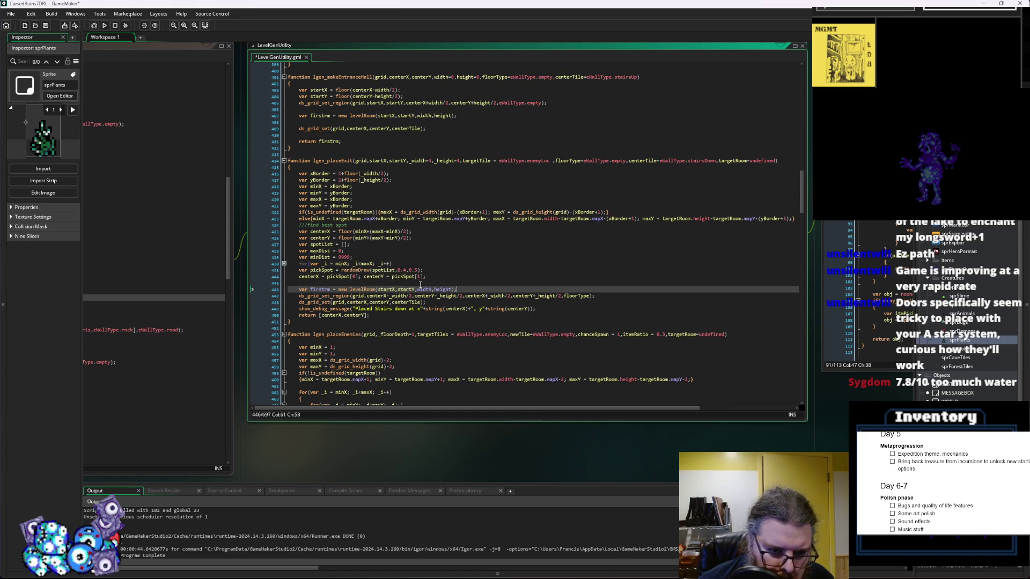
key(ctrl+z)
click(518, 294)
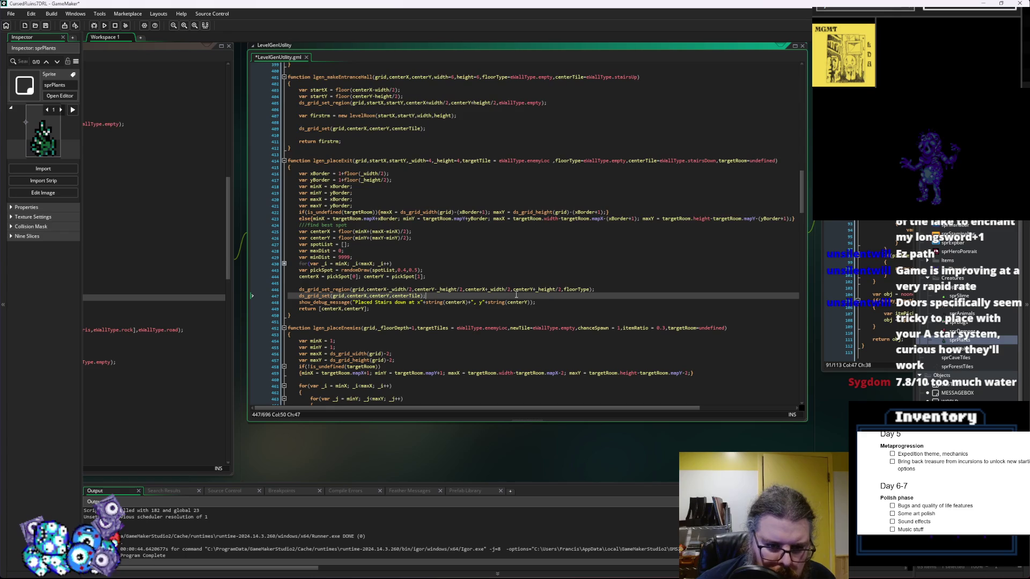
key(Return)
key(Return)
key(ctrl+v)
Fix the pasted line's indentation and open a new line above placeExit's region fill
key(Return)
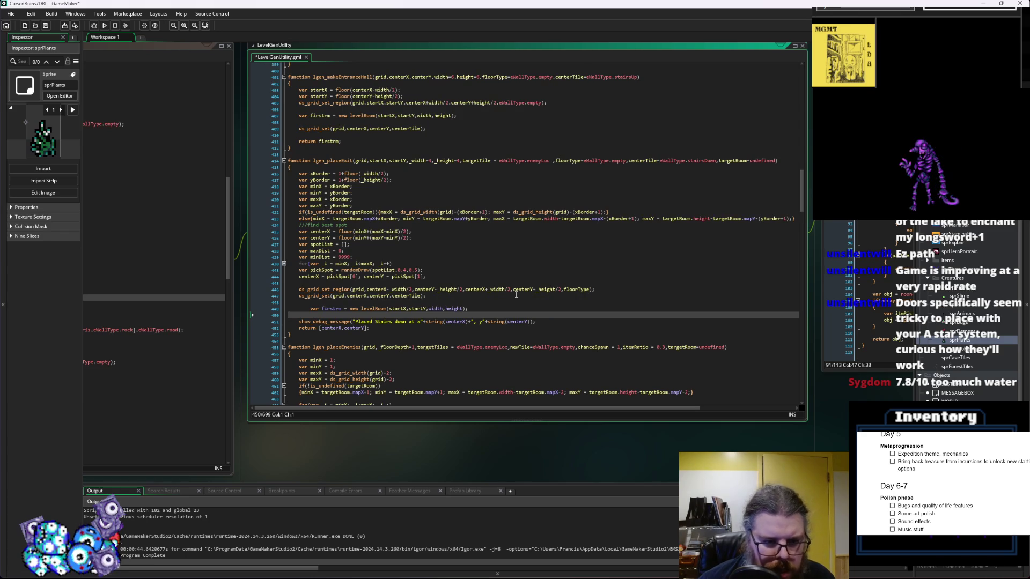
key(Down)
key(Down)
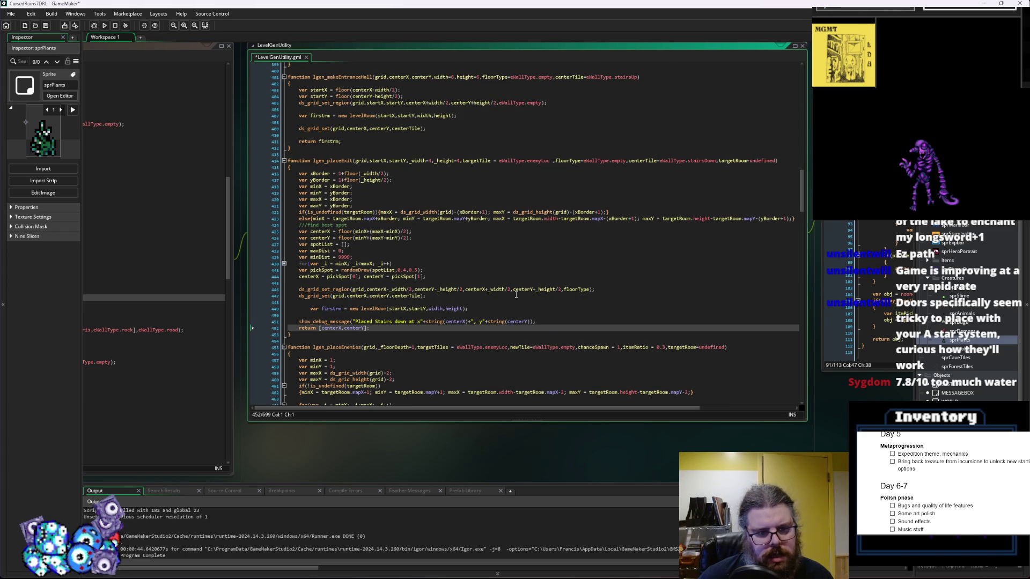
key(Up)
key(Down)
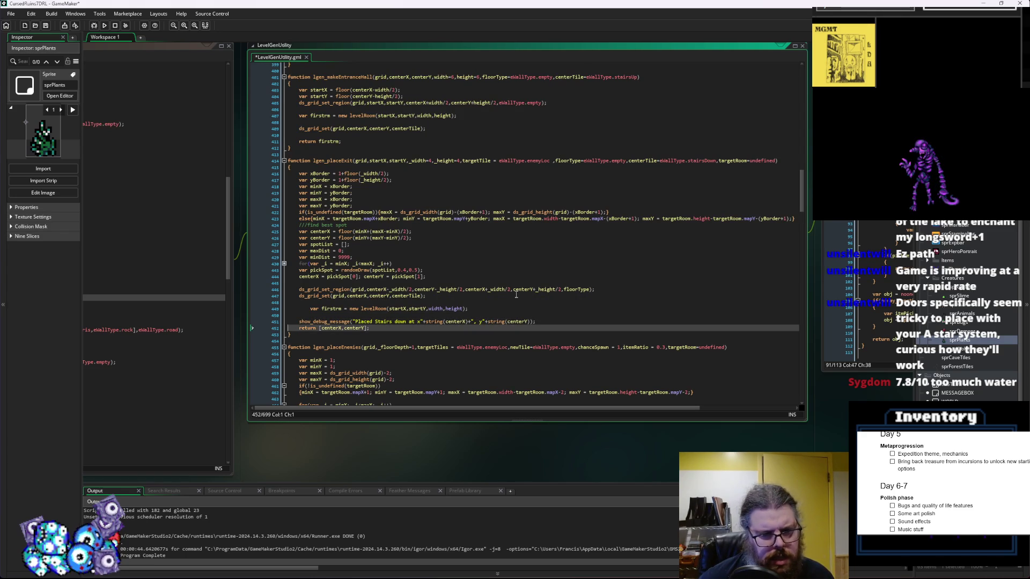
click(475, 308)
click(485, 301)
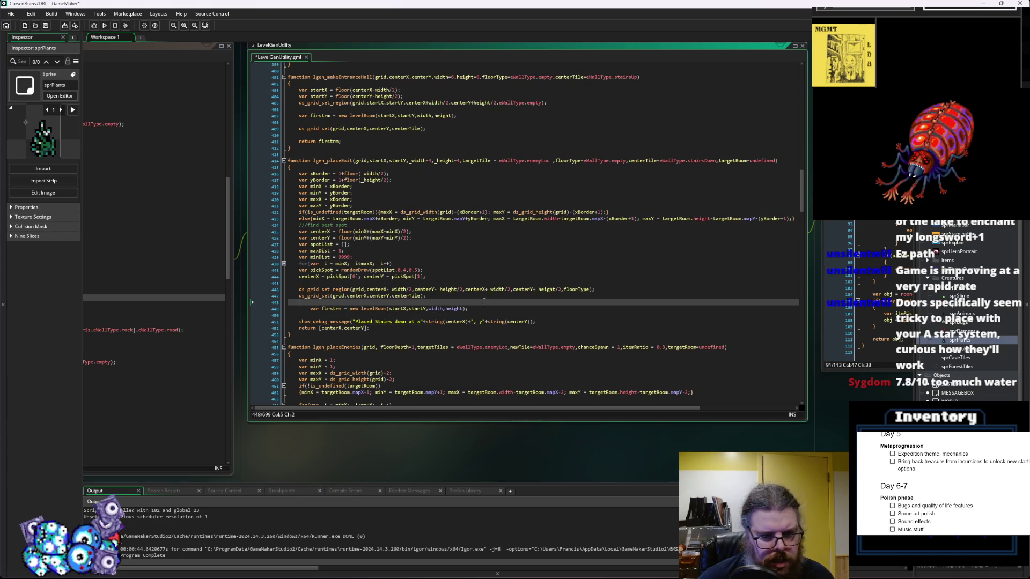
click(488, 306)
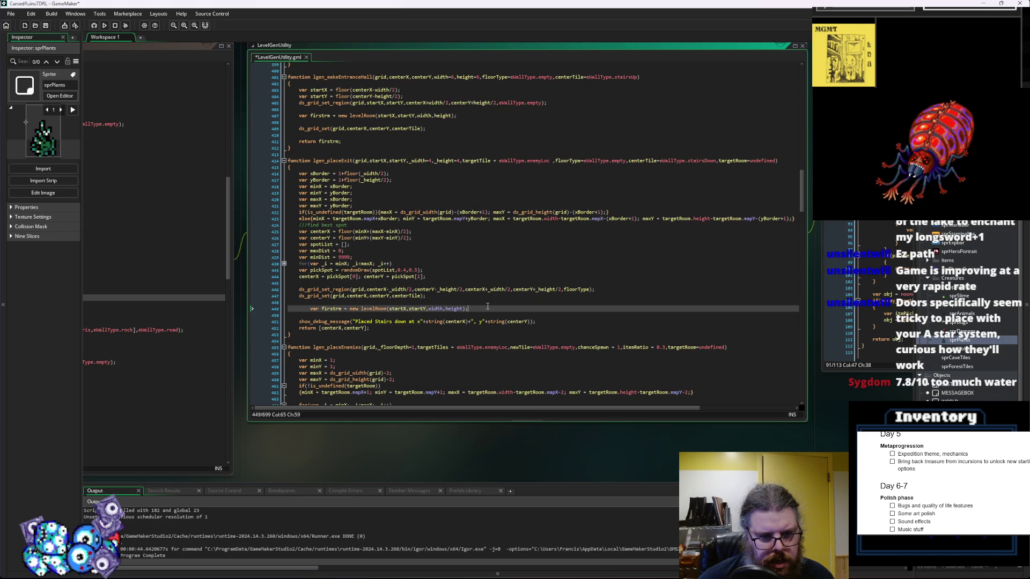
mouse_move(380, 310)
key(Home)
key(BackSpace)
key(Down)
key(Down)
key(Down)
key(End)
click(290, 292)
key(Return)
Declare rmX = centerX-_width/2 and rmY = centerY-_height/2 in lgen_placeExit
text(var rmX = )
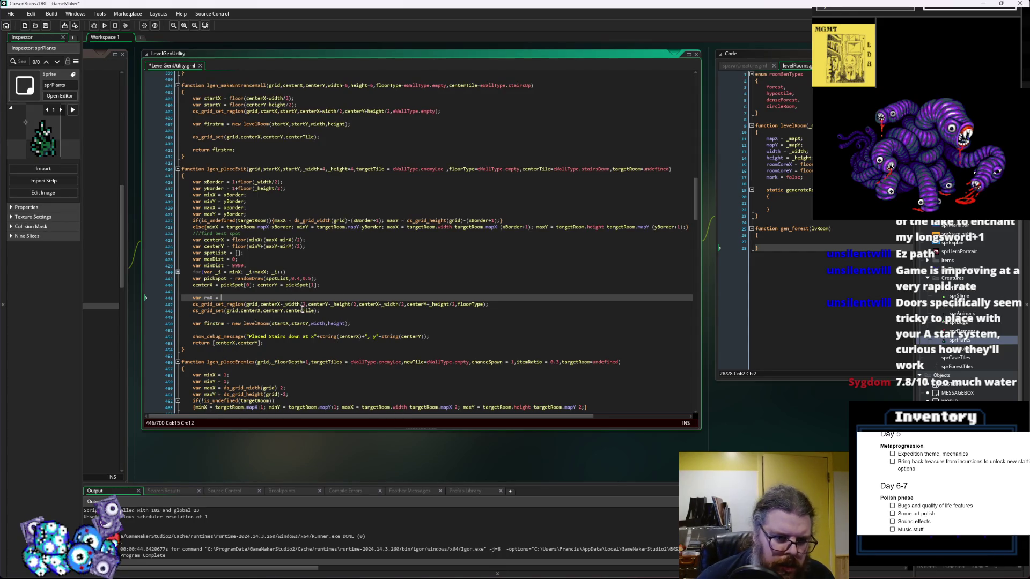
text(centerX-_width/2;)
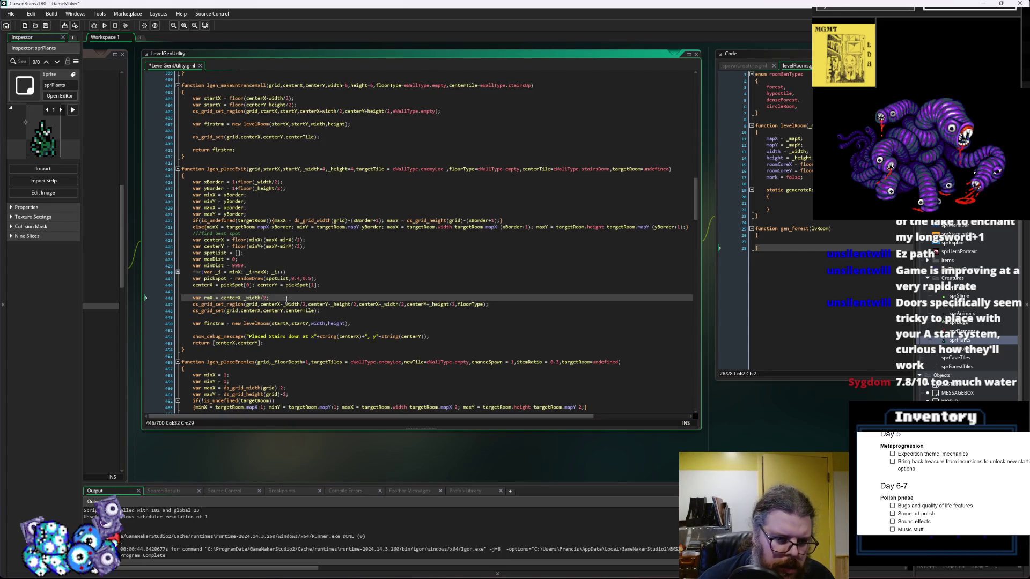
key(Return)
text(var rmY =)
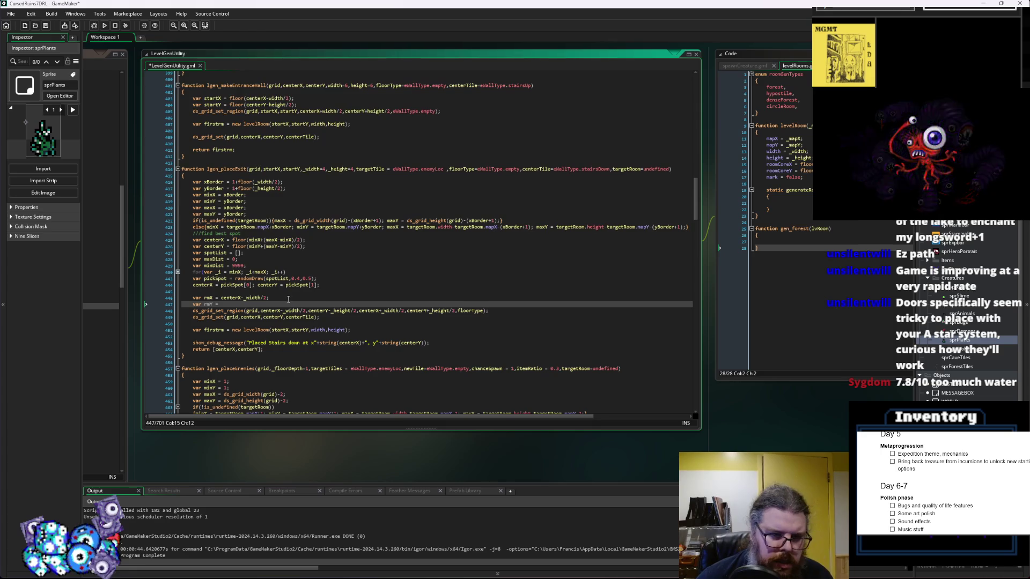
click(356, 311)
drag(356, 311, 308, 311)
key(ctrl+c)
click(269, 304)
key(ctrl+v)
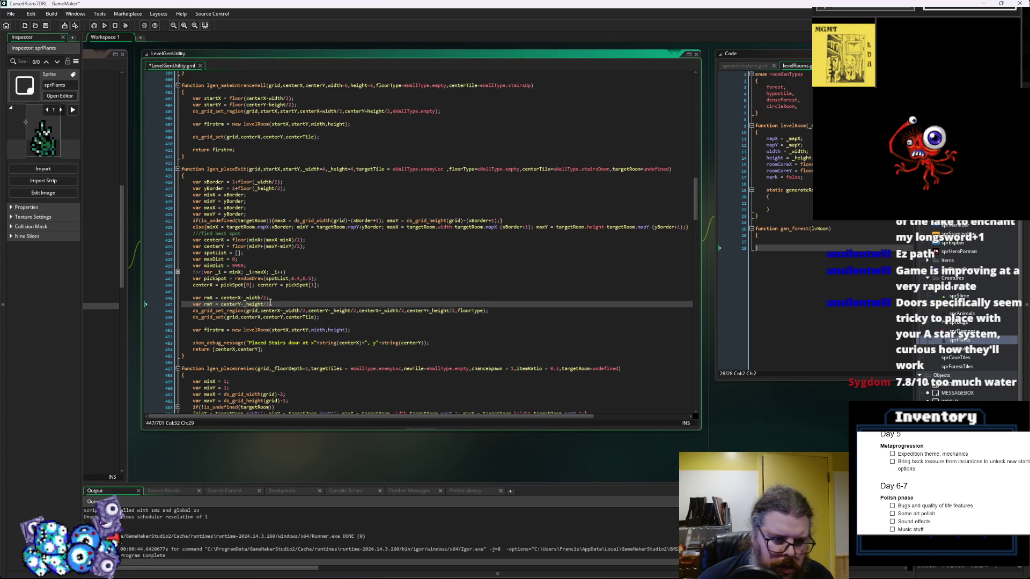
Wrap both the rmX and rmY expressions in floor()
click(220, 298)
text(floor()
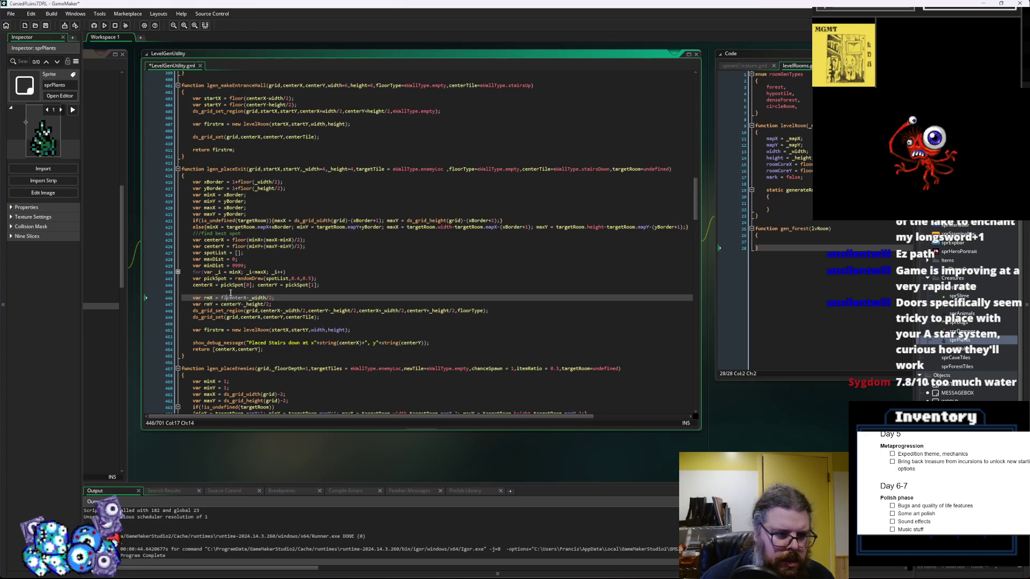
key(End)
key(Left)
text())
key(Down)
text(floor()
key(End)
key(Left)
text())
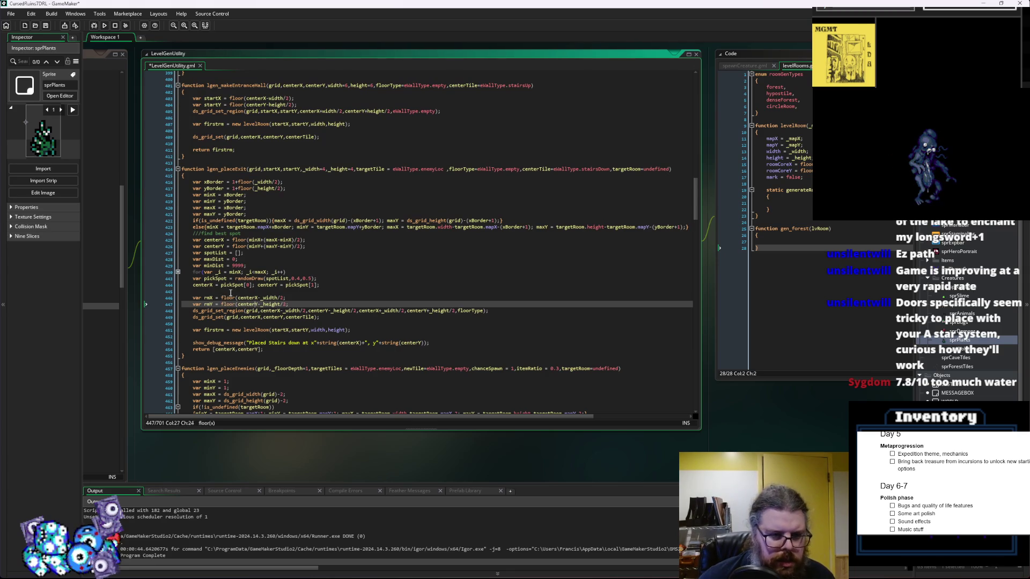
key(Up)
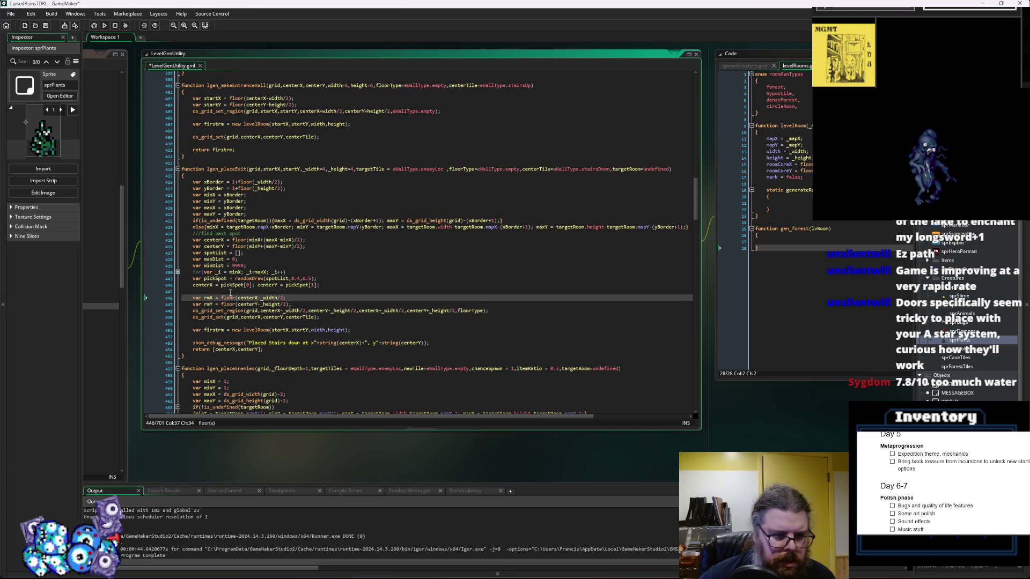
Start the ds_grid_set_region fill at rmX, rmY and add a blank line after it
click(208, 296)
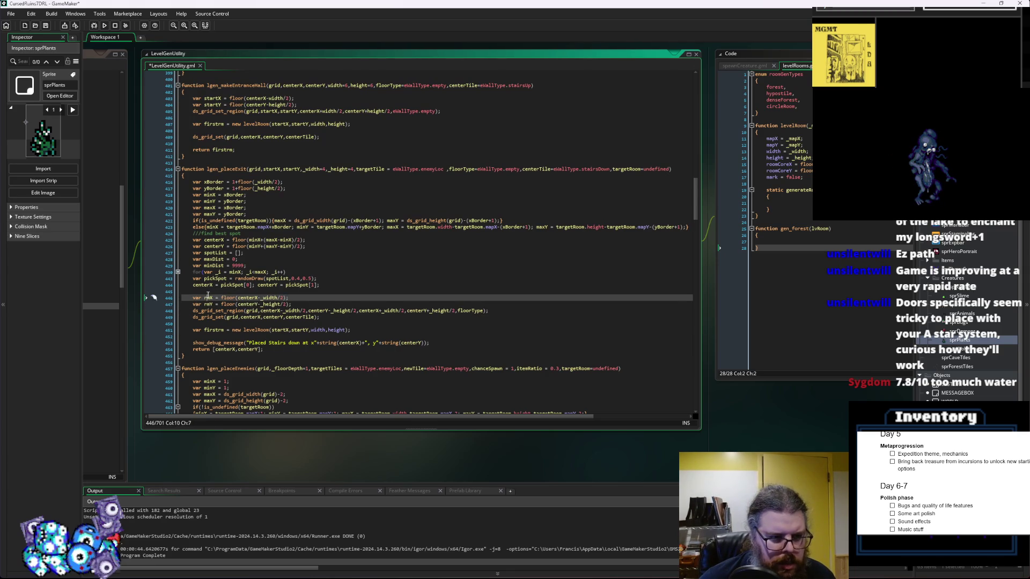
double_click(211, 298)
drag(308, 311, 259, 311)
key(ctrl+v)
click(216, 303)
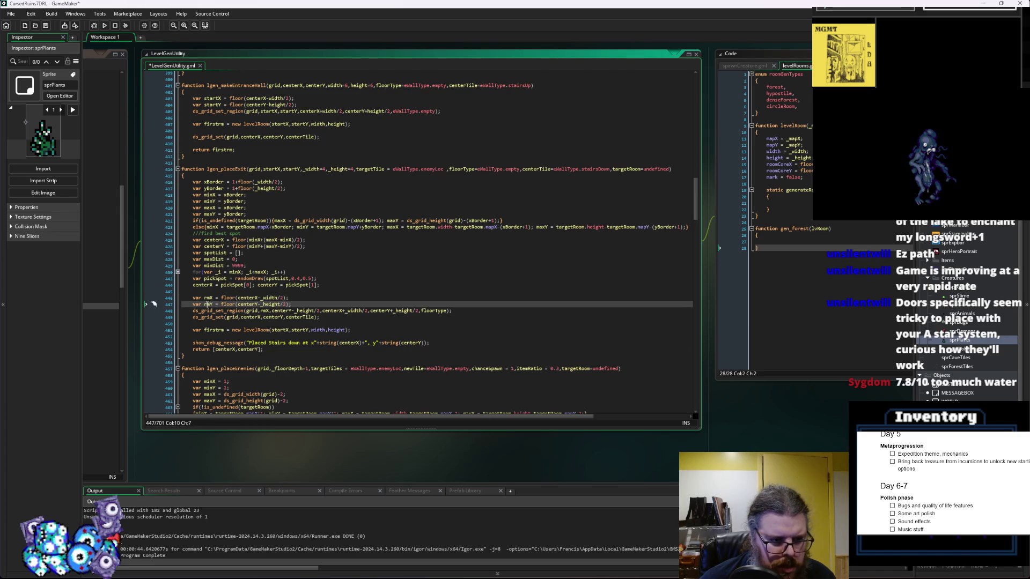
double_click(208, 304)
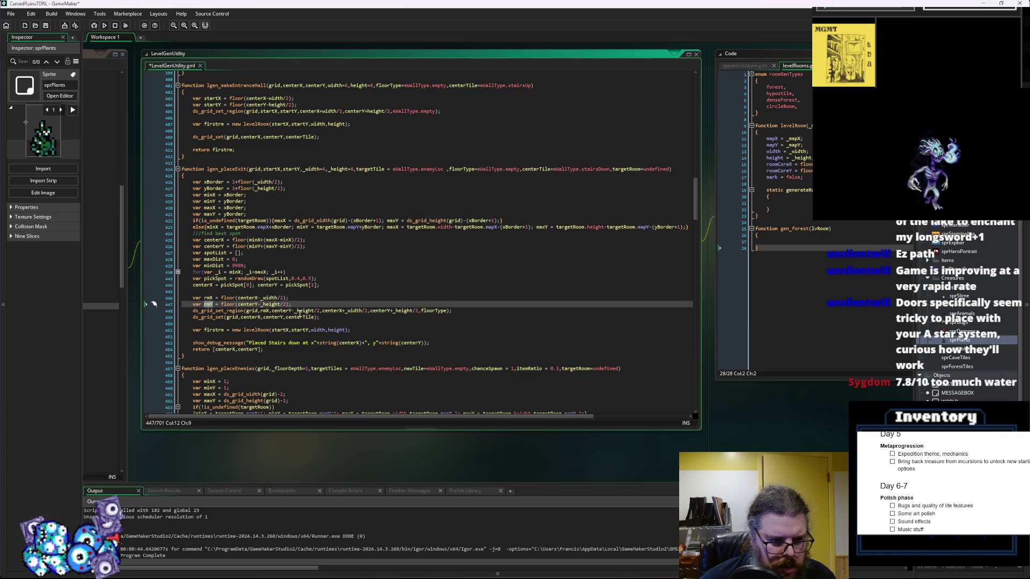
key(ctrl+c)
drag(272, 311, 325, 311)
key(ctrl+v)
click(468, 311)
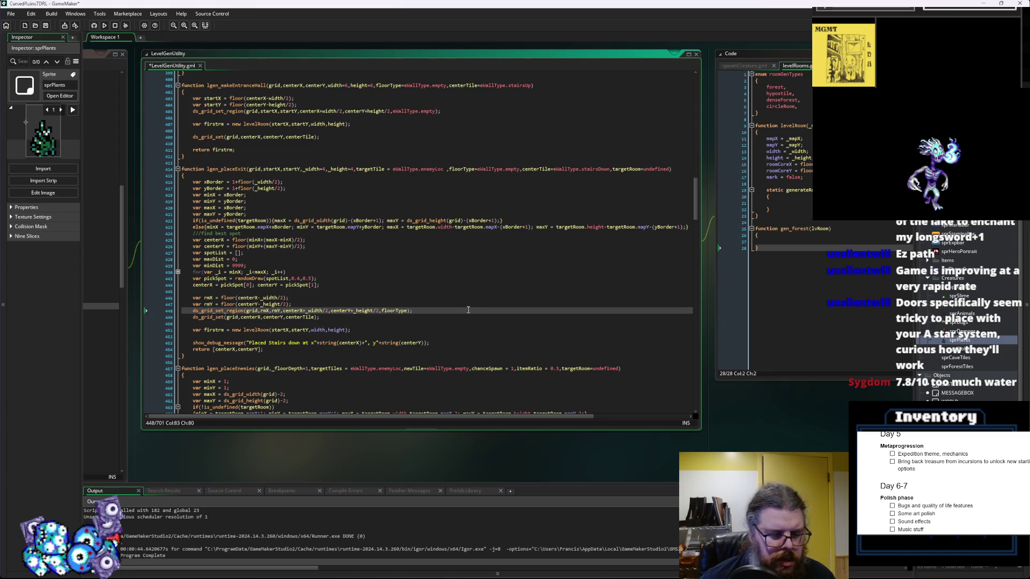
key(Return)
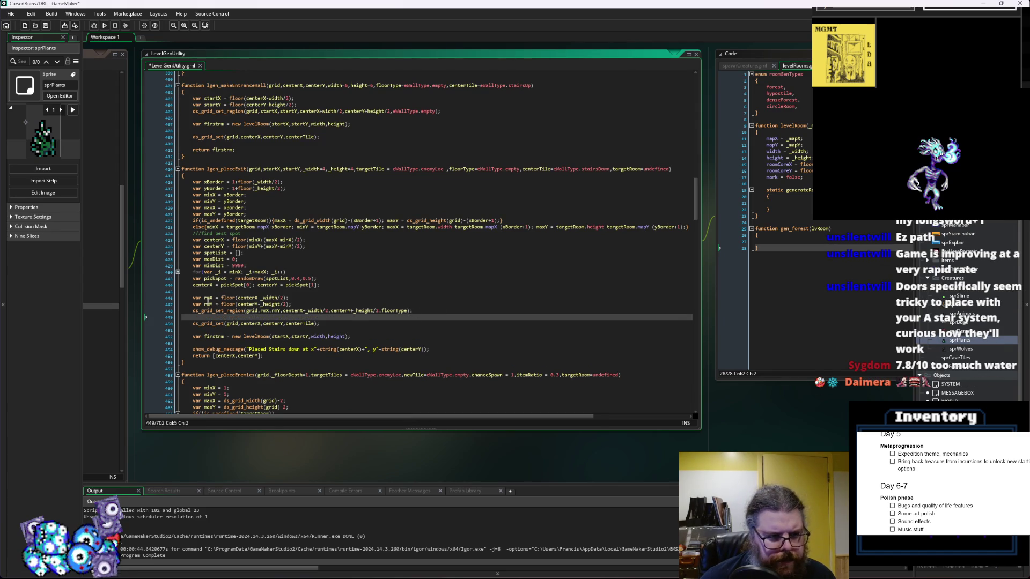
Try substituting rmX and rmY, then undo the edits and restore the blank line
click(205, 299)
double_click(208, 299)
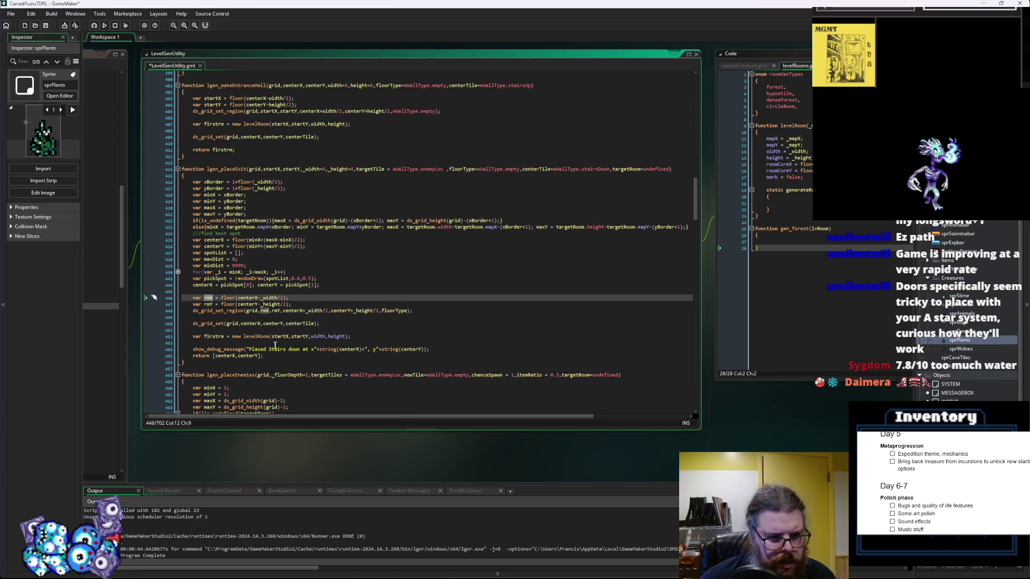
click(280, 337)
double_click(281, 337)
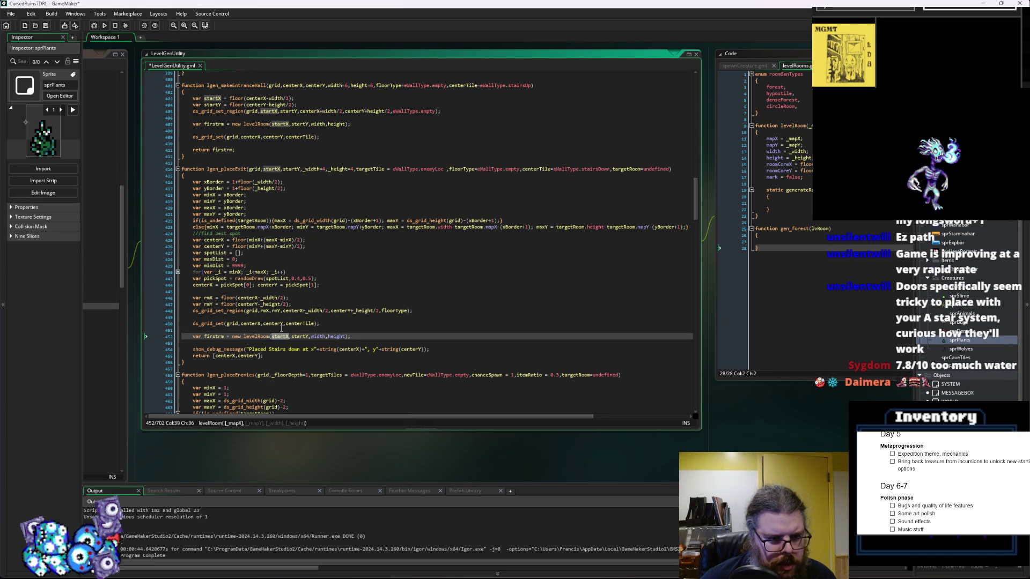
key(ctrl+v)
double_click(208, 304)
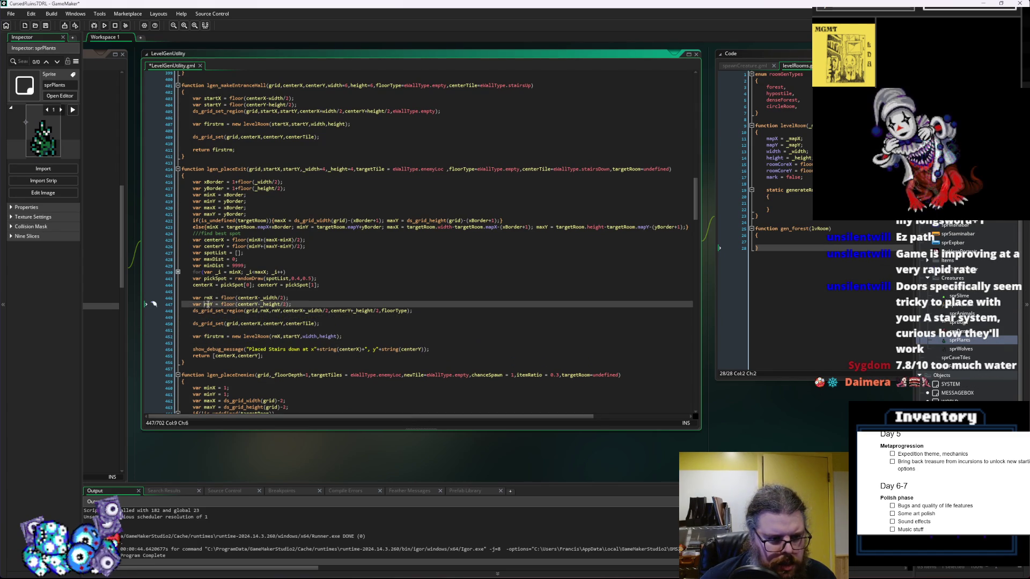
click(275, 324)
double_click(272, 324)
key(ctrl+v)
key(ctrl+z)
key(ctrl+z)
key(ctrl+z)
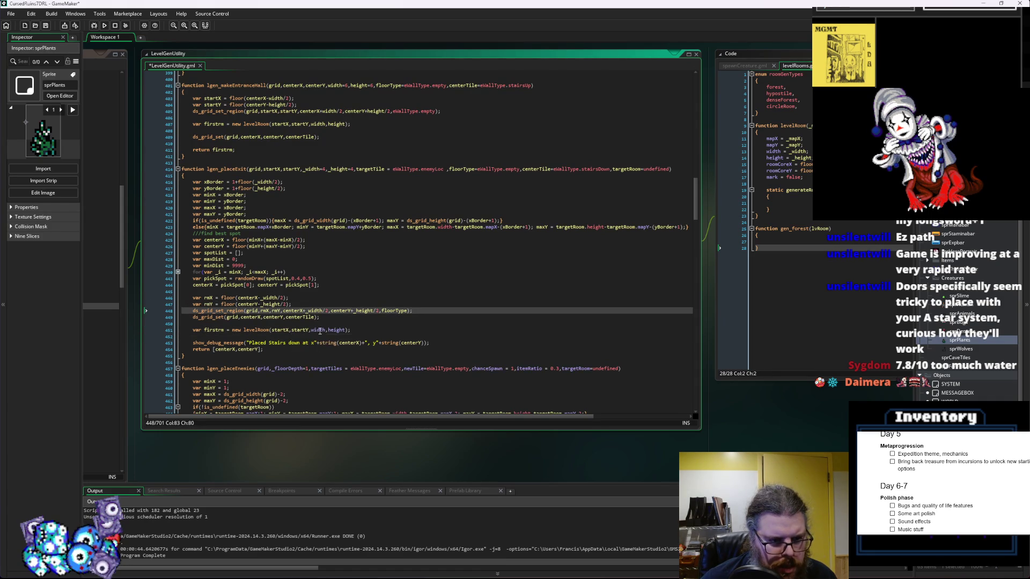
key(Return)
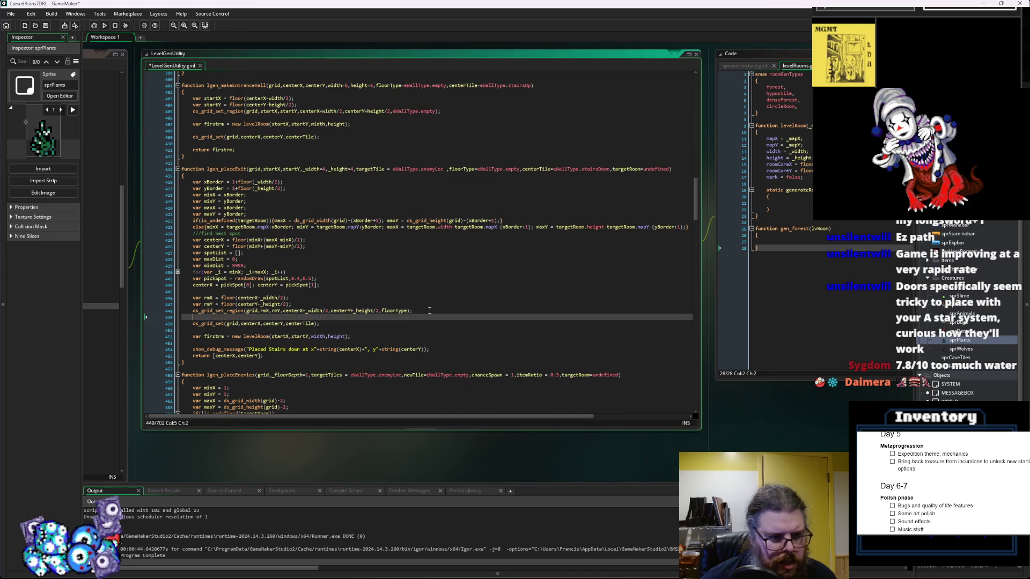
Replace startX and startY in the levelRoom call with rmX and rmY
double_click(265, 337)
text(rmX)
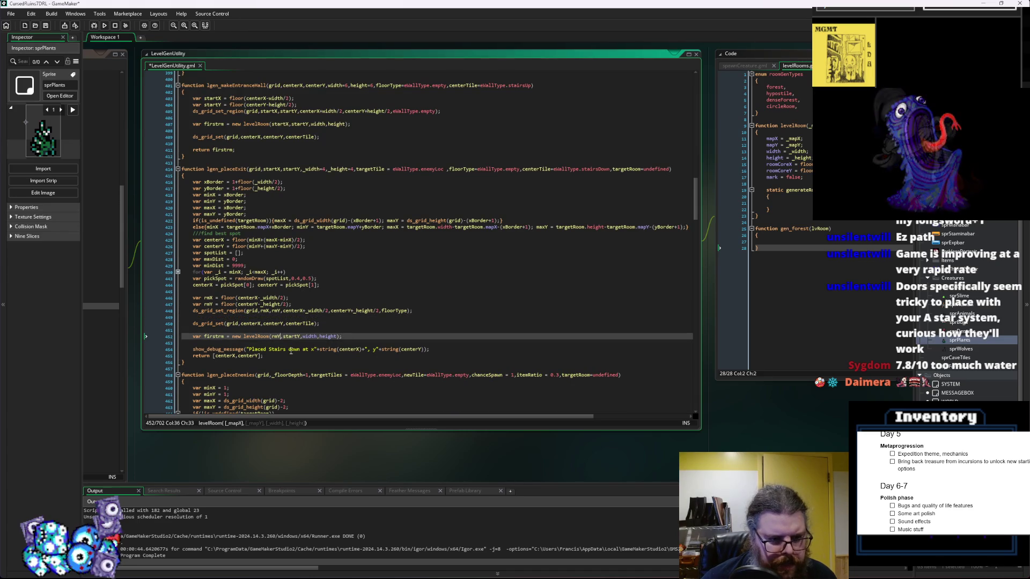
click(216, 304)
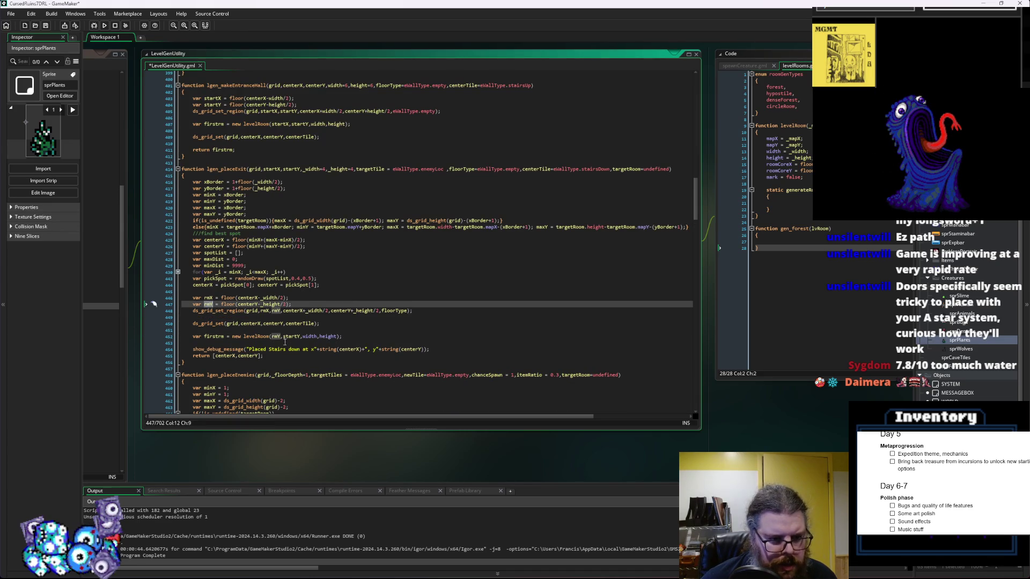
double_click(286, 337)
text(rmY)
middle_click(277, 337)
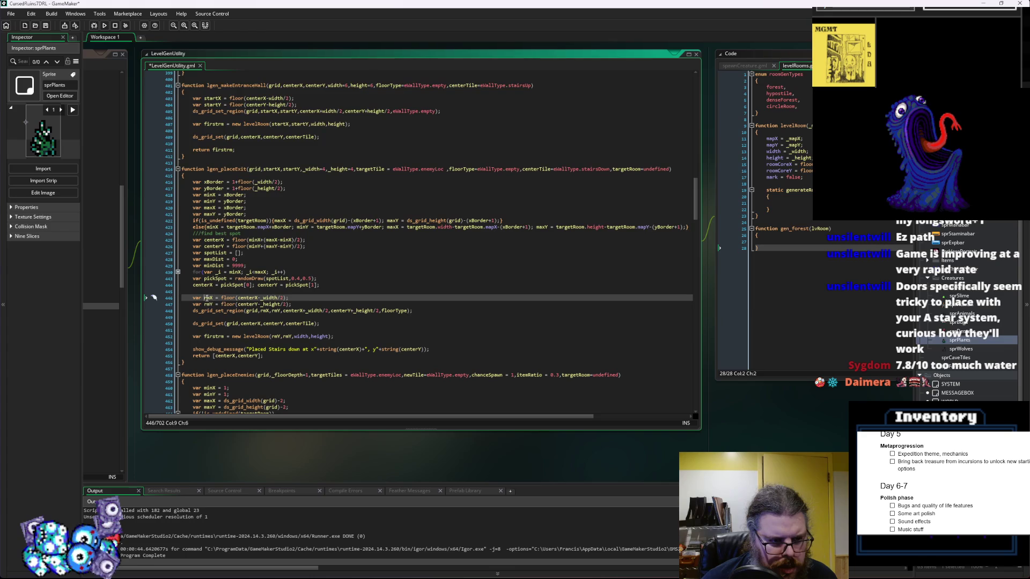
click(282, 337)
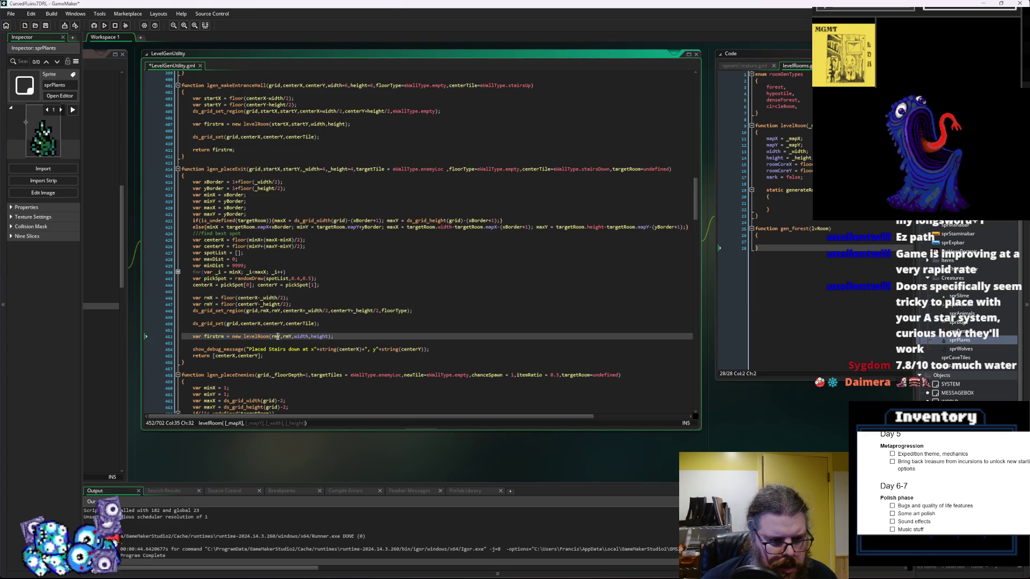
Change the levelRoom size arguments to _width and _height and remove the empty line
click(315, 311)
click(301, 337)
click(294, 336)
text(_)
click(373, 312)
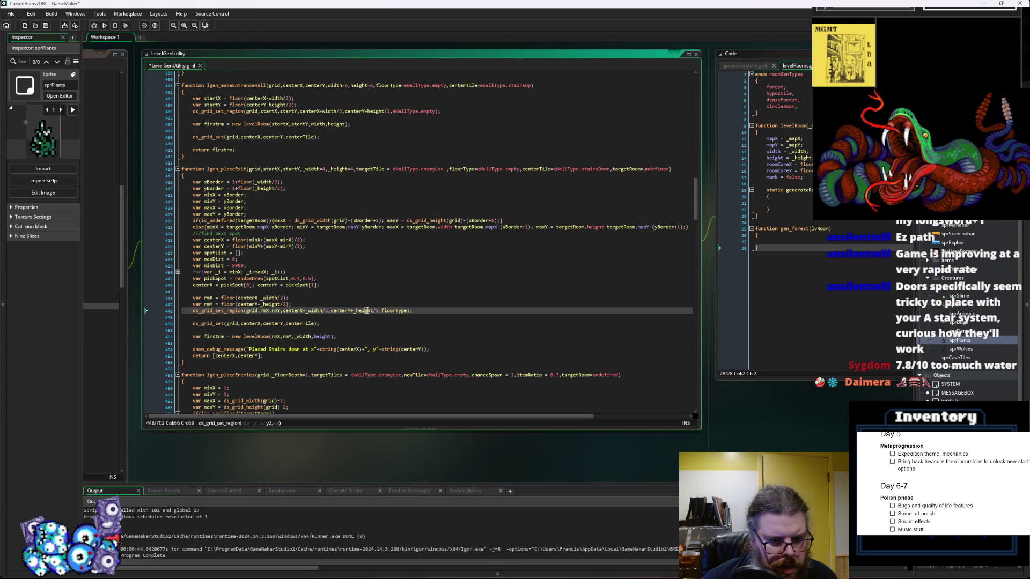
click(316, 337)
text(_)
click(346, 332)
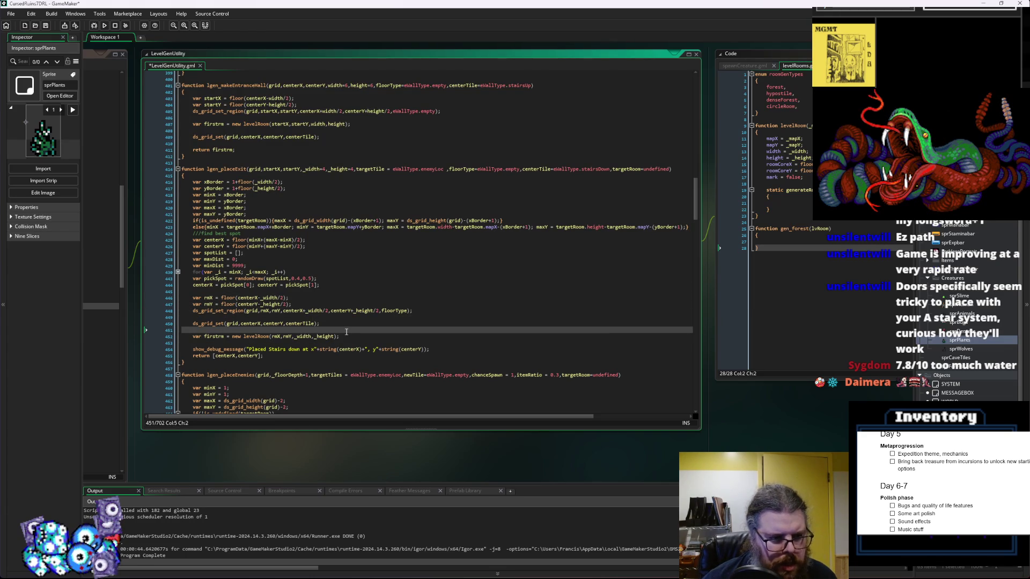
key(BackSpace)
Return firstrm instead of [centerX,centerY] and save LevelGenUtility.gml
click(224, 330)
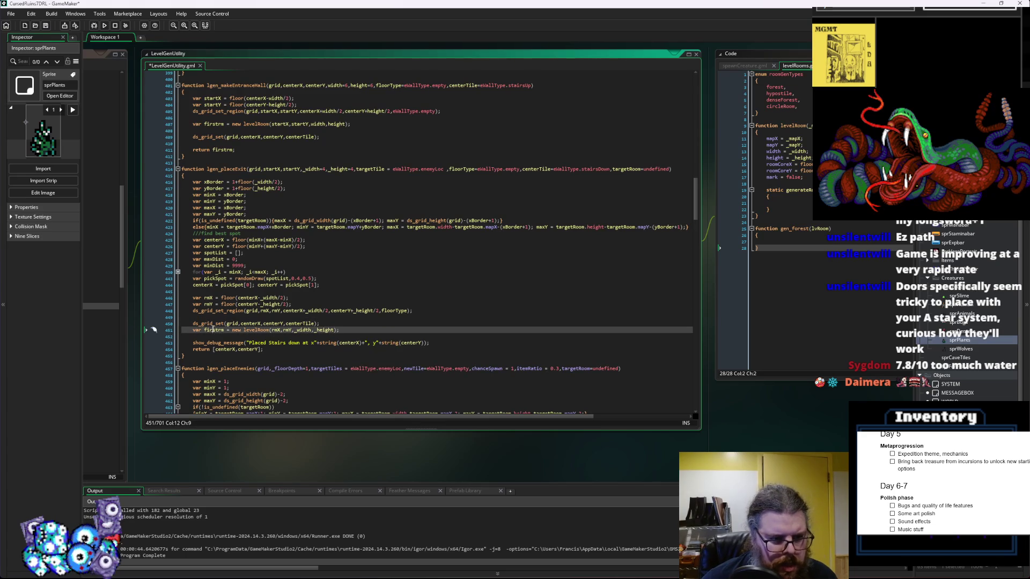
drag(261, 349, 216, 352)
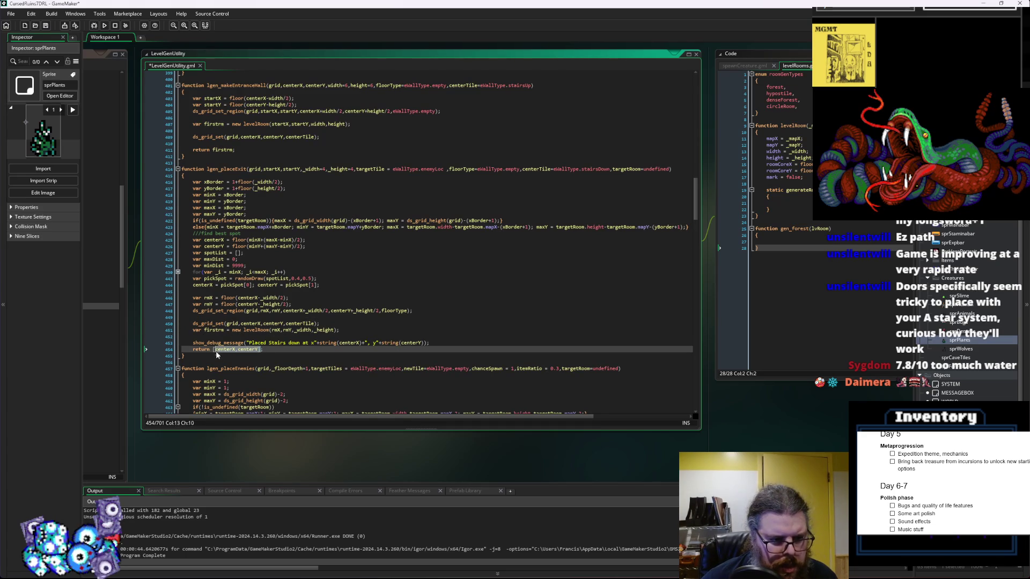
text(firstrm;)
click(250, 304)
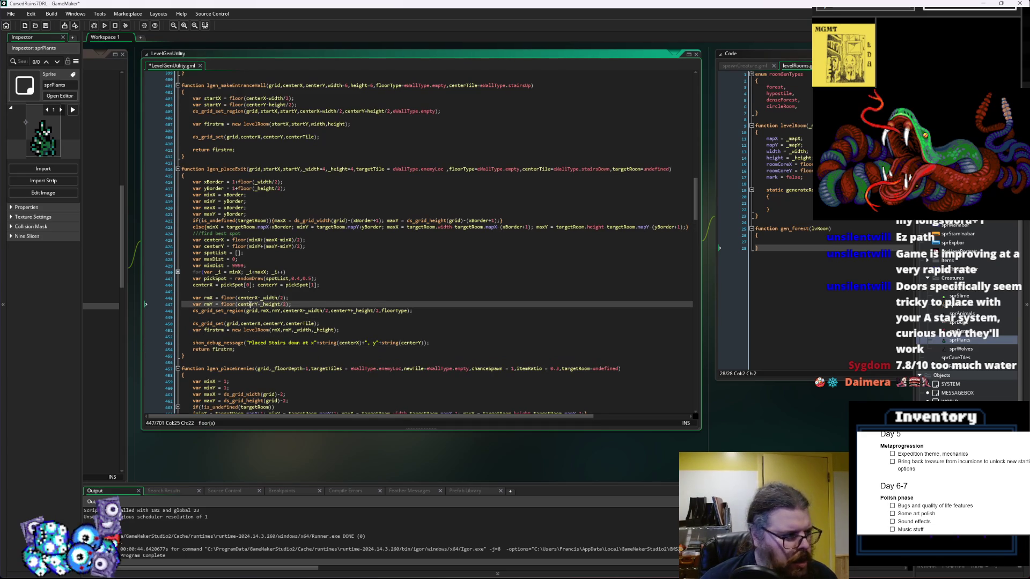
click(46, 25)
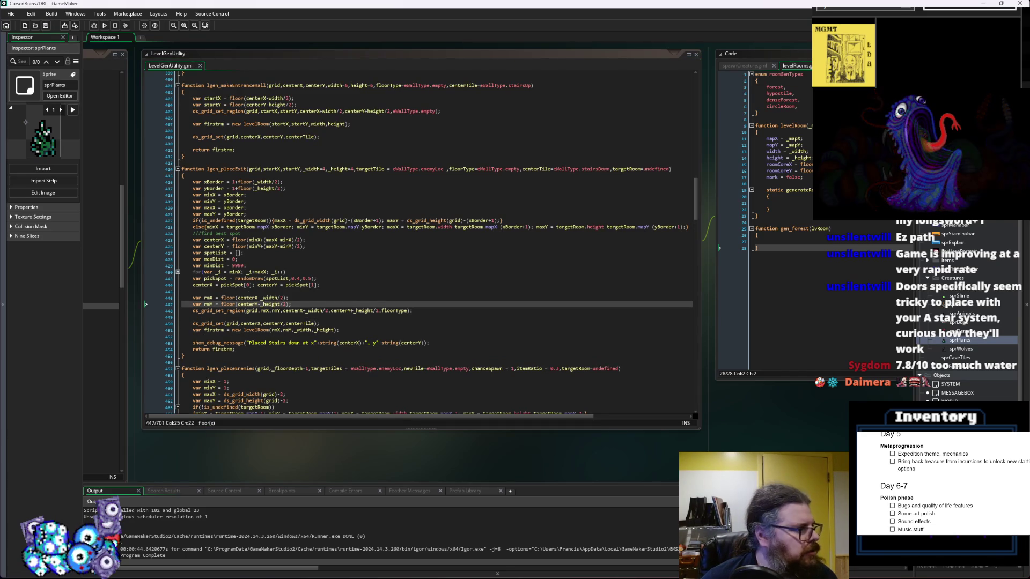
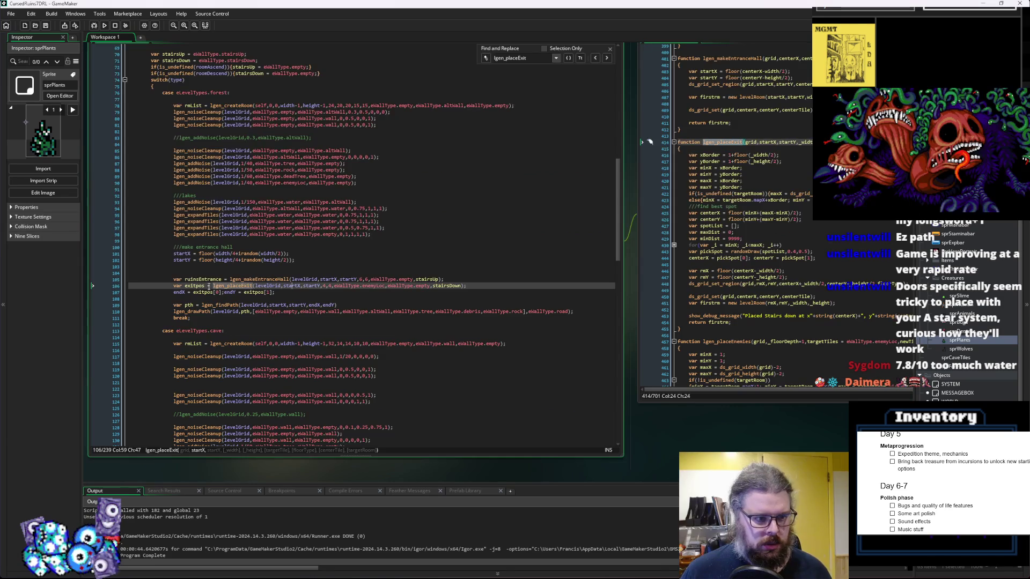
Put the endY assignment on its own line and check the roomCoreX field name in levelRoom
click(226, 292)
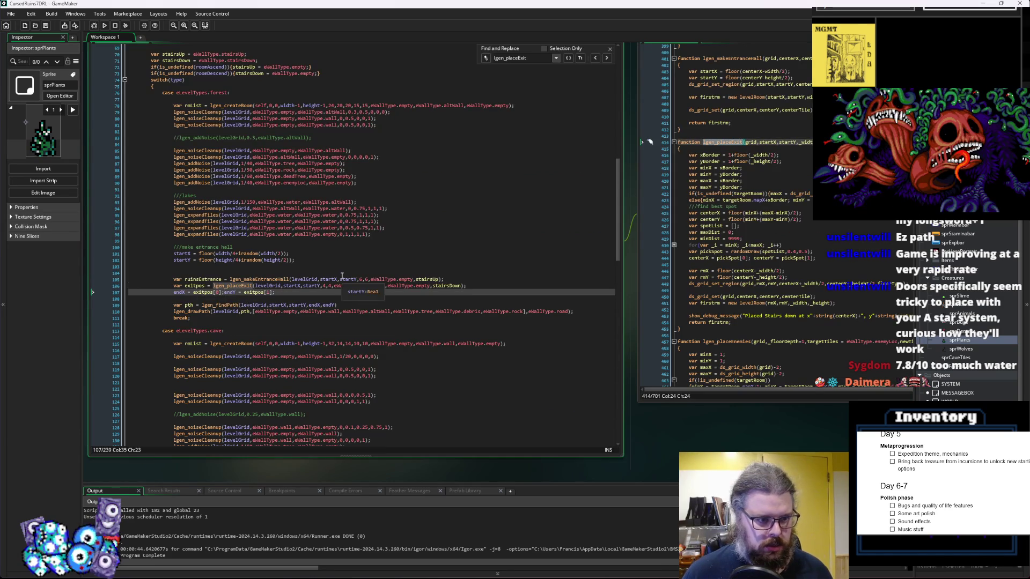
key(Return)
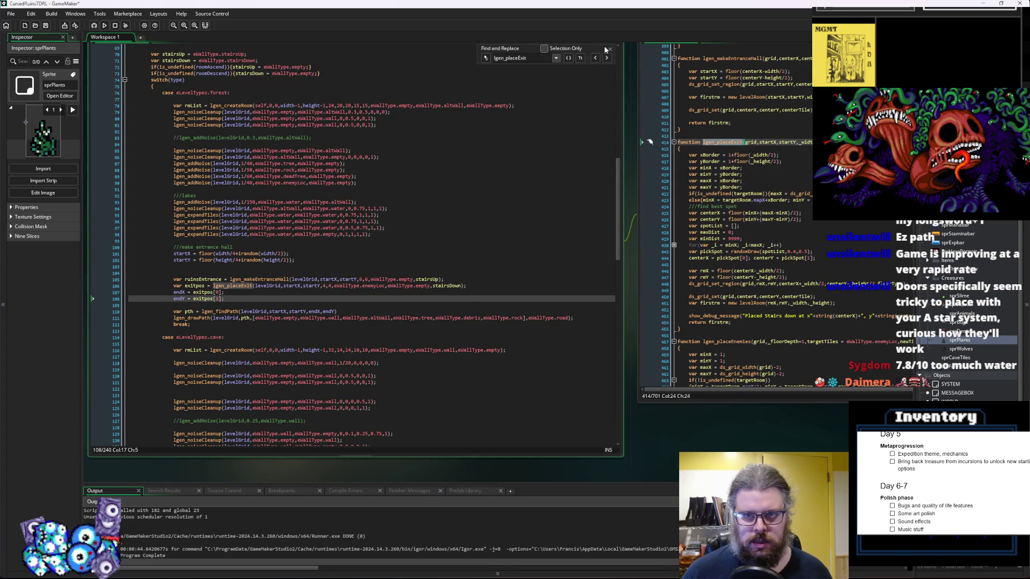
click(610, 49)
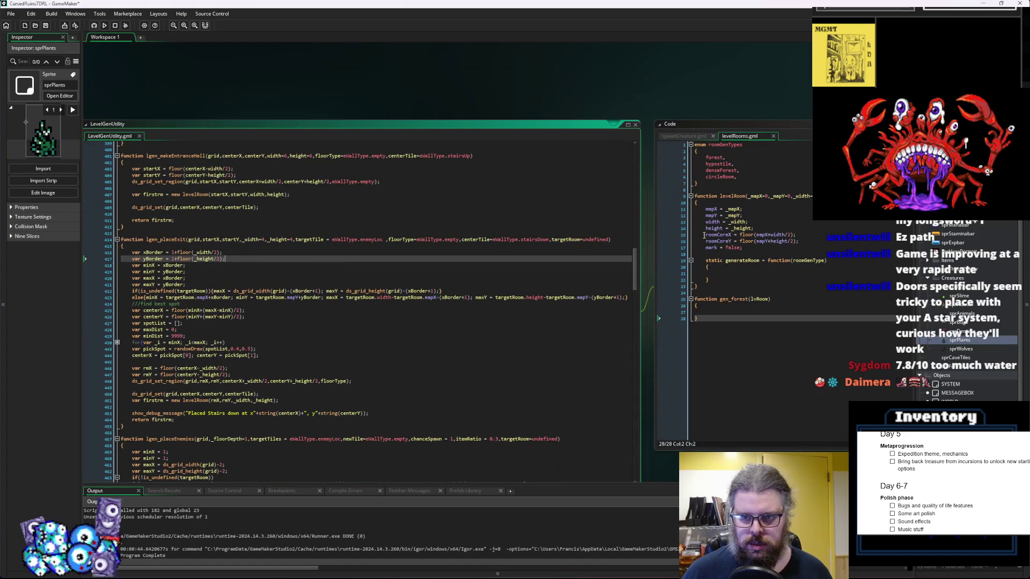
double_click(718, 234)
click(328, 374)
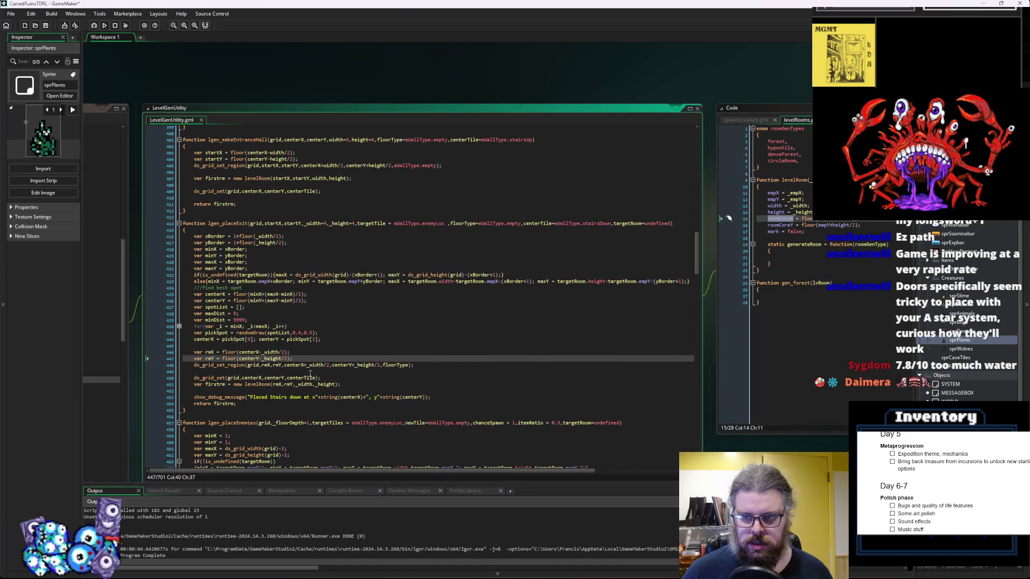
key(ctrl+Tab)
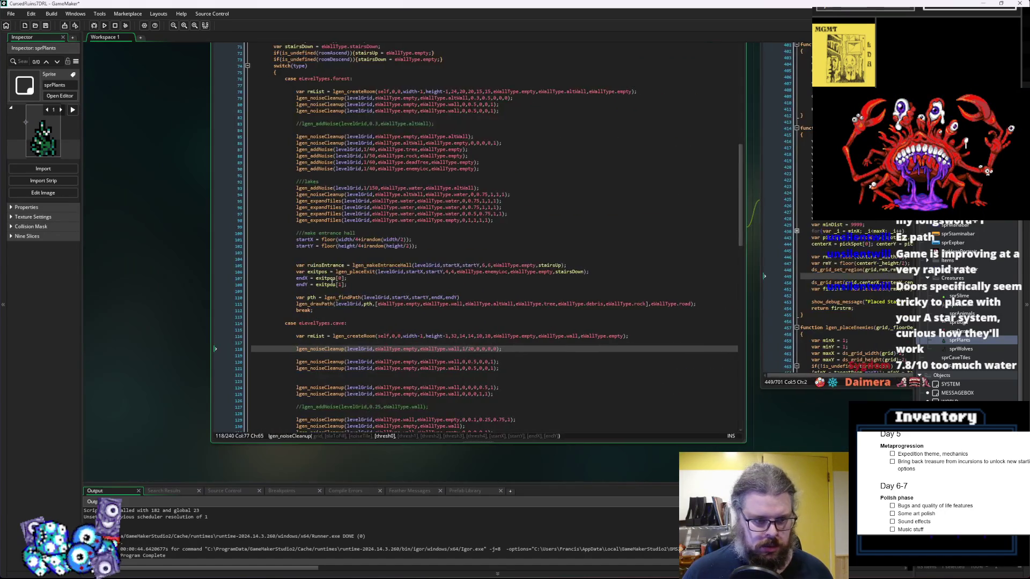
Change endX to exitpos.roomCoreX and endY to exitpos.roomCoreY, then select both lines
click(316, 278)
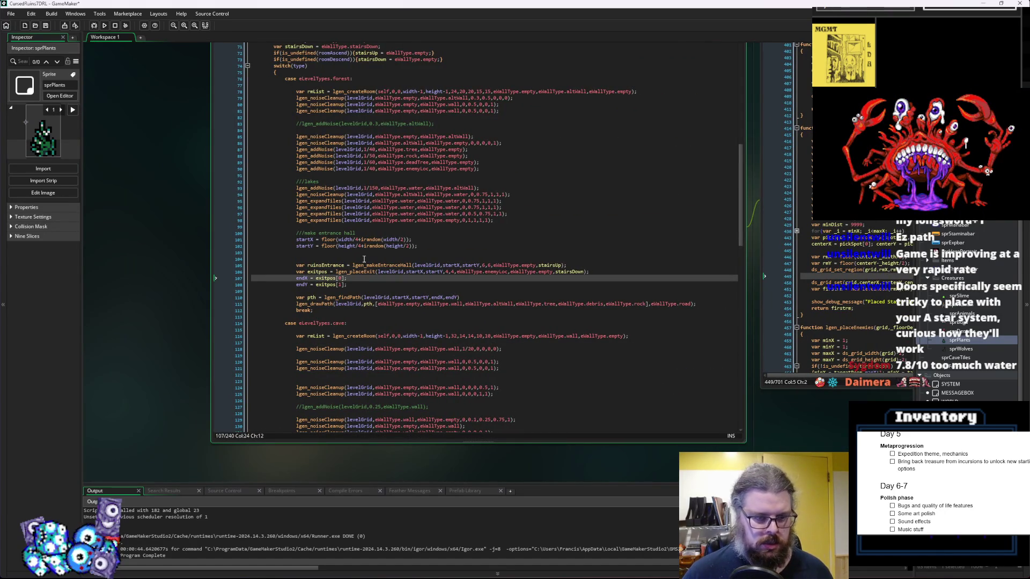
key(BackSpace)
key(BackSpace)
key(BackSpace)
text(.roomCoreX)
key(Down)
key(BackSpace)
text(.roomCoreX)
key(BackSpace)
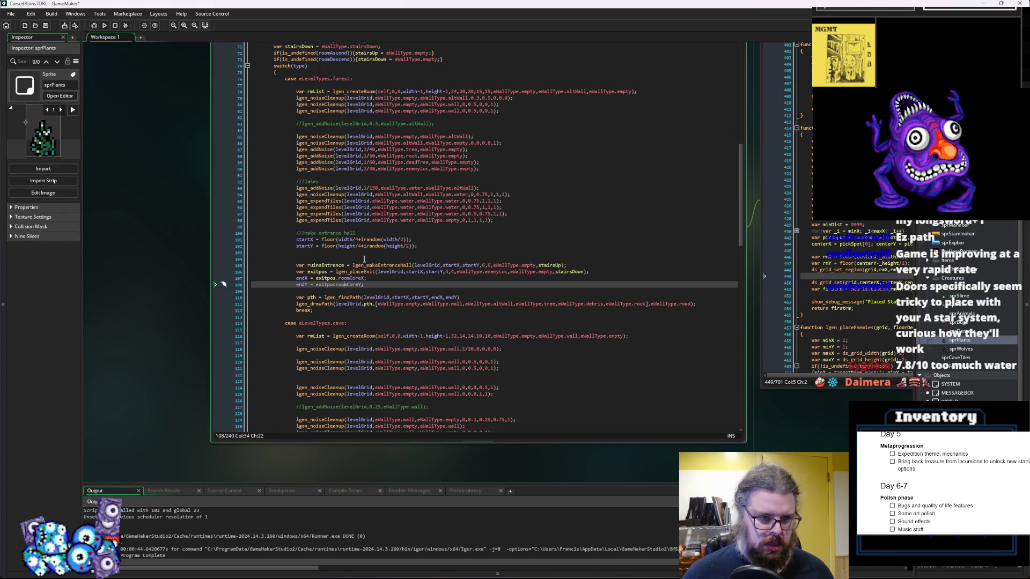
text(.)
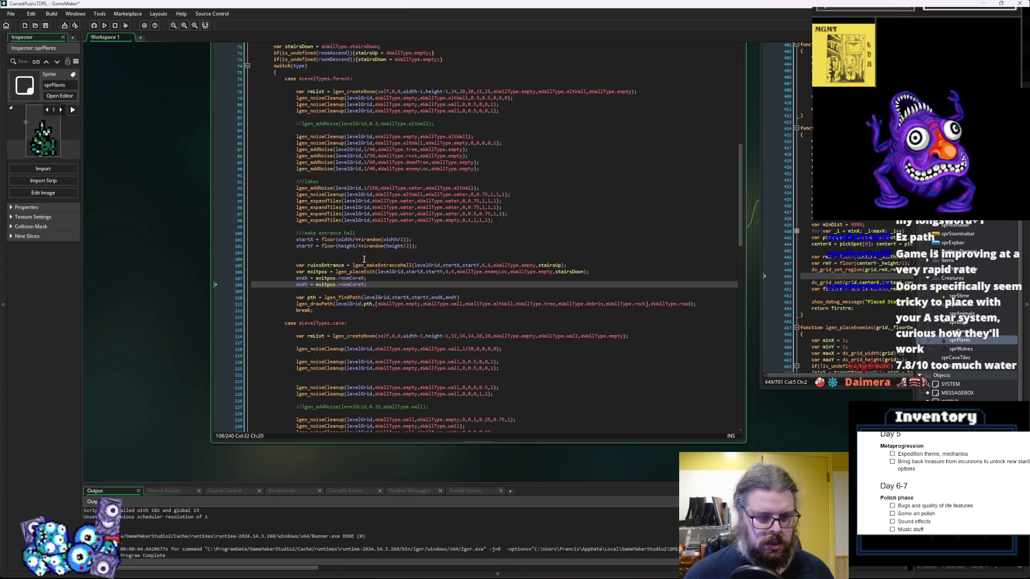
drag(383, 288, 297, 279)
key(ctrl+c)
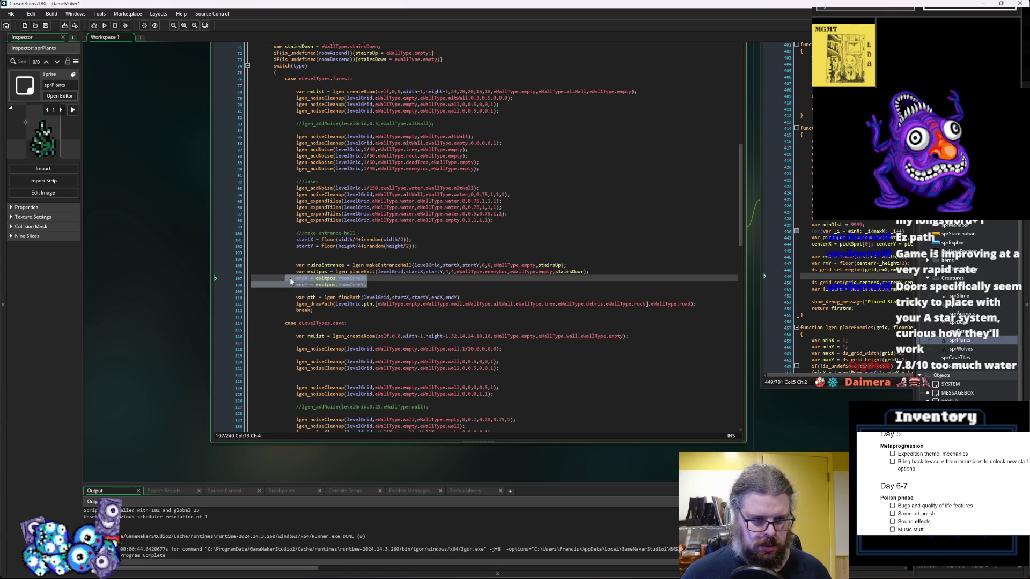
scroll(349, 313, down, 3)
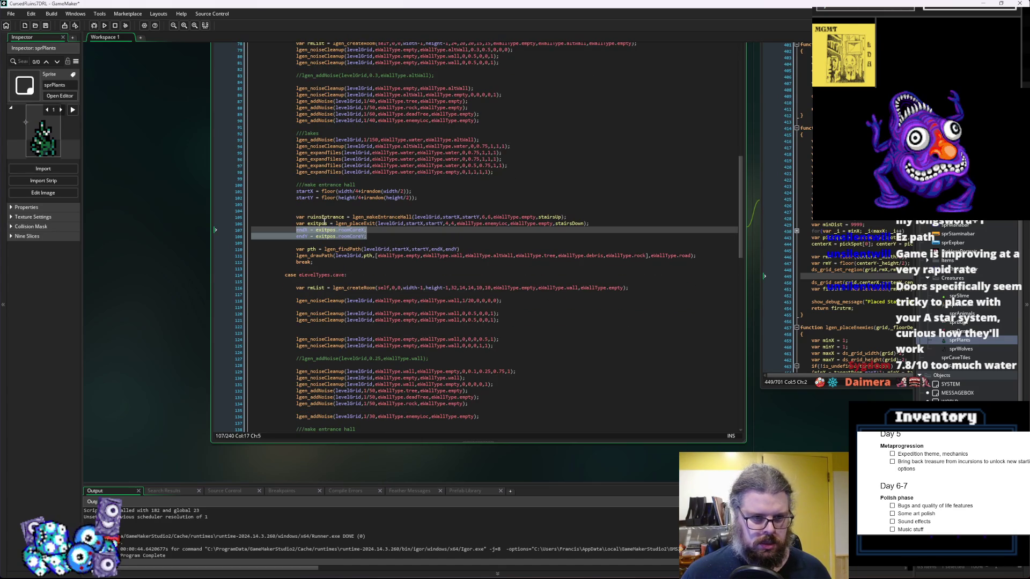
Paste the new roomCoreX/roomCoreY lines over the cave and tunnels cases' old endX/endY lines
double_click(354, 220)
scroll(396, 298, down, 3)
scroll(395, 299, down, 4)
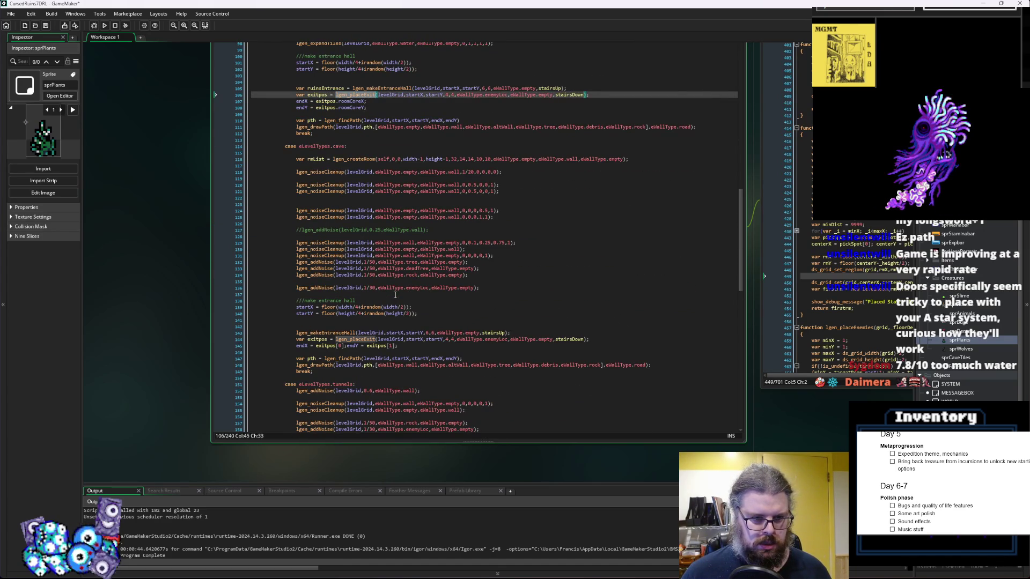
drag(398, 346, 296, 346)
key(ctrl+v)
scroll(379, 343, down, 8)
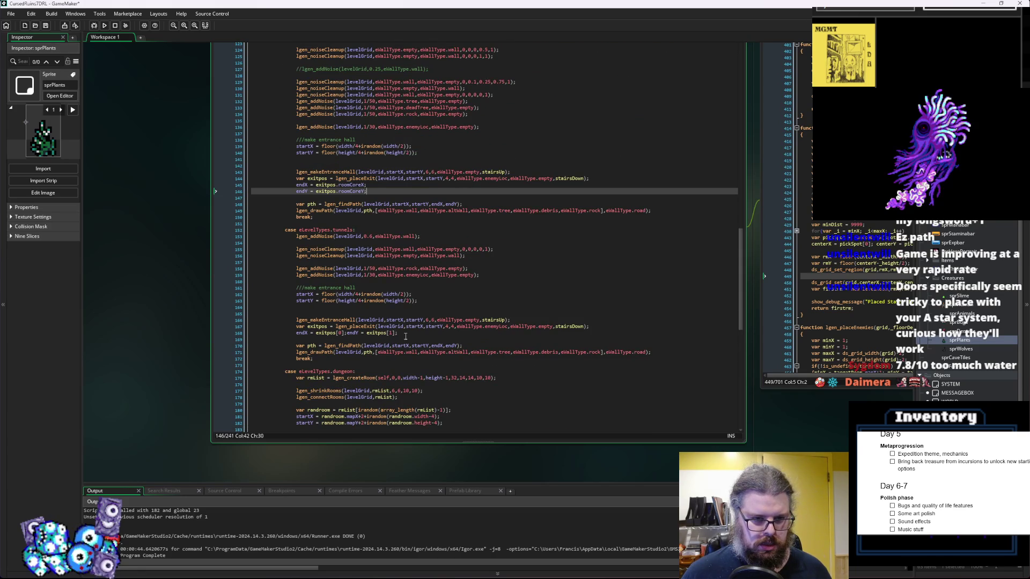
click(406, 335)
drag(402, 333, 296, 332)
key(ctrl+v)
Replace the dungeon and ruined dungeon cases' endX/endY lines with the same roomCore version
scroll(357, 321, down, 8)
drag(397, 297, 296, 297)
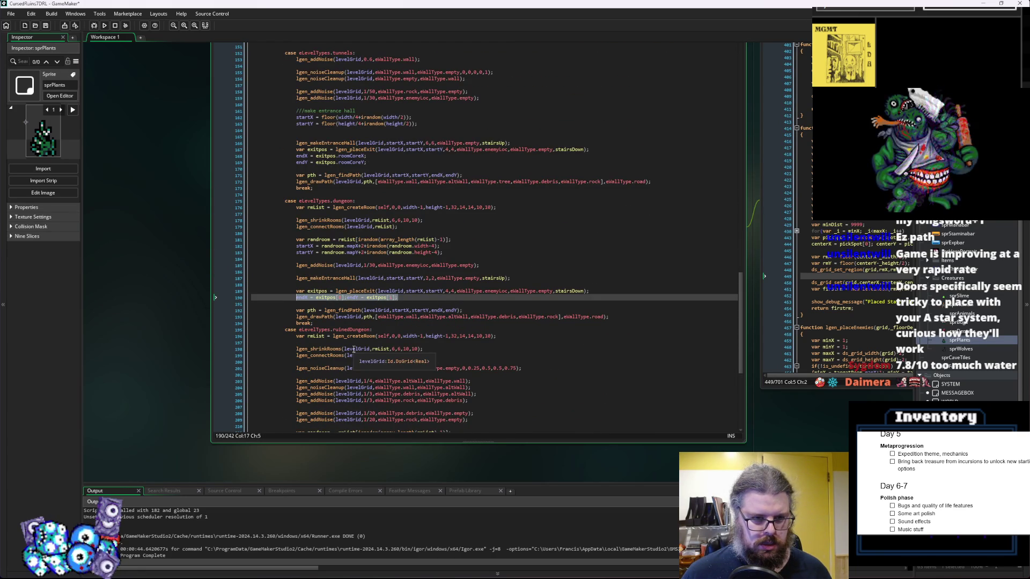
key(ctrl+v)
scroll(386, 339, down, 7)
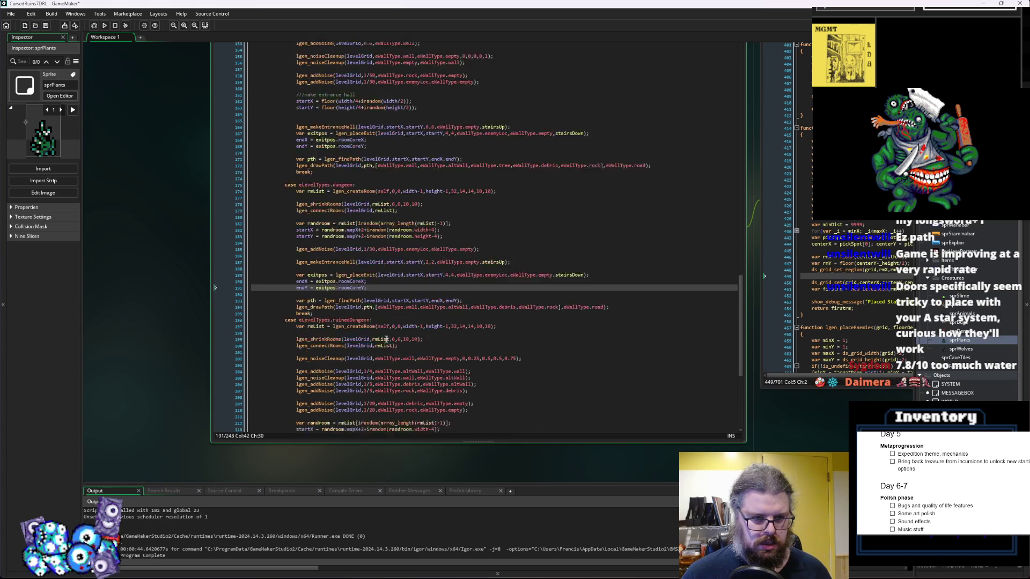
drag(405, 368, 297, 368)
key(ctrl+v)
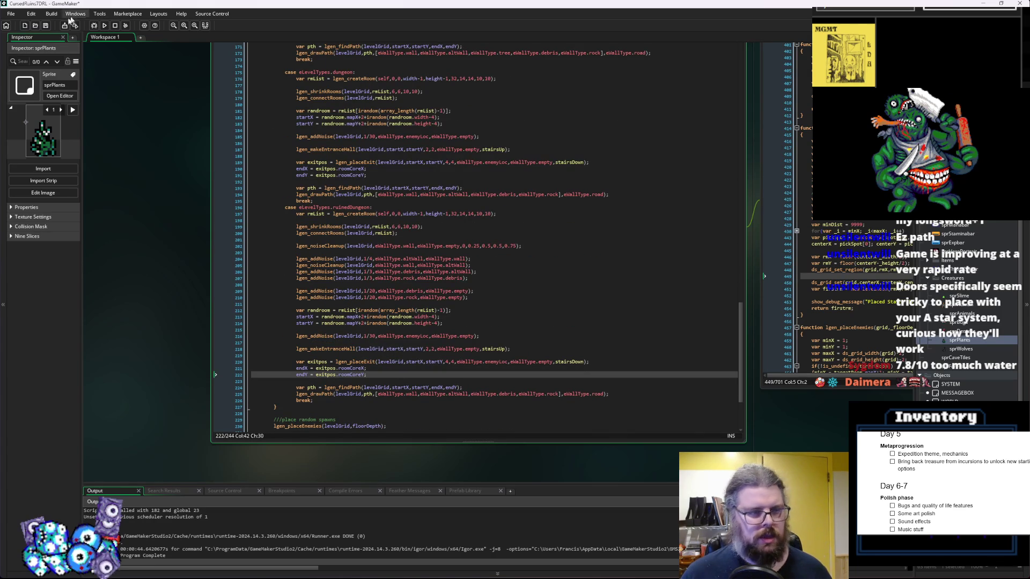
scroll(398, 221, up, 3)
scroll(399, 221, up, 20)
scroll(398, 222, up, 6)
click(458, 333)
Change the forest lgen_placeExit size arguments from 4,4 to 12,12
drag(457, 332, 419, 324)
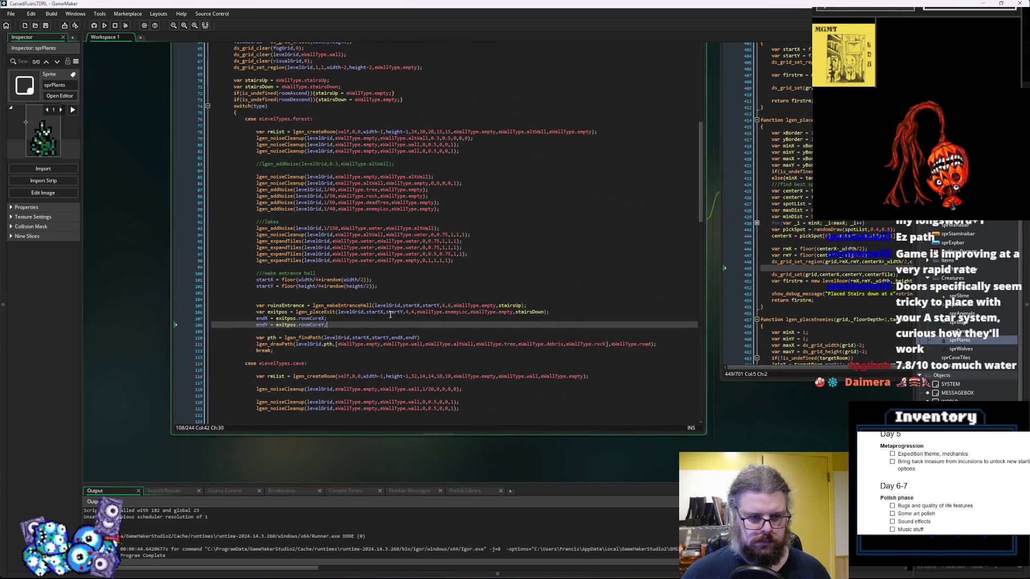
click(339, 312)
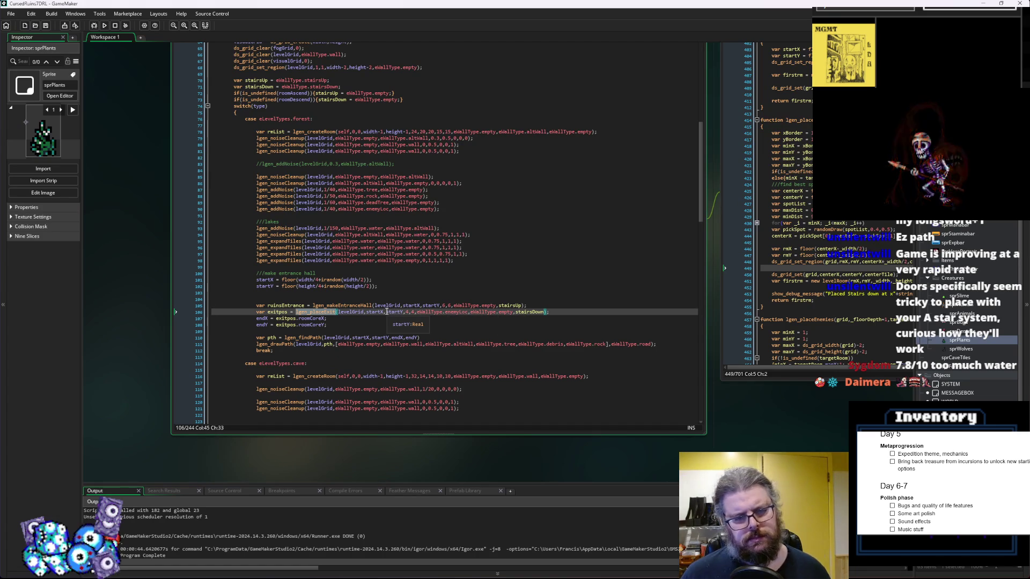
click(404, 311)
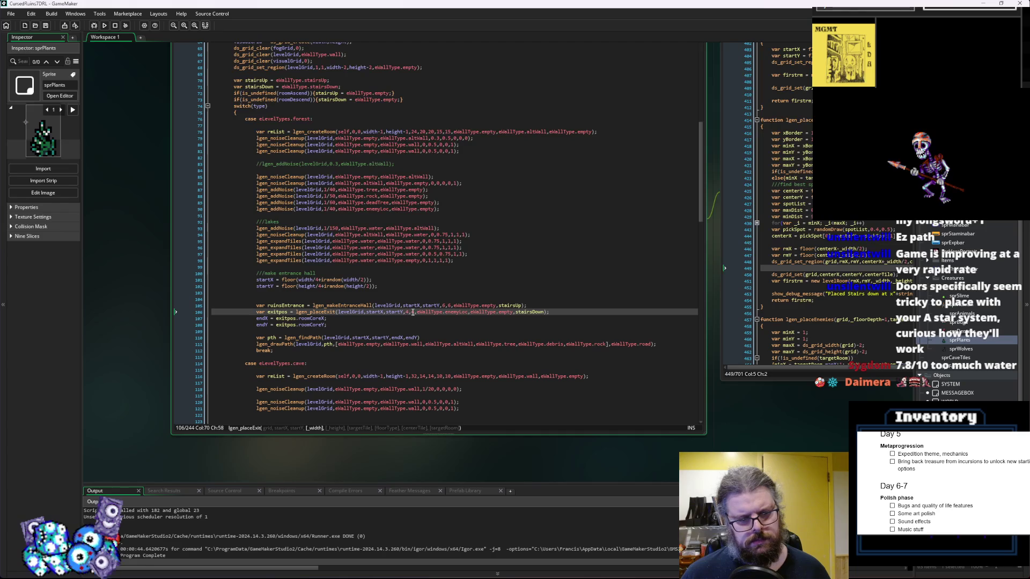
text(8,1)
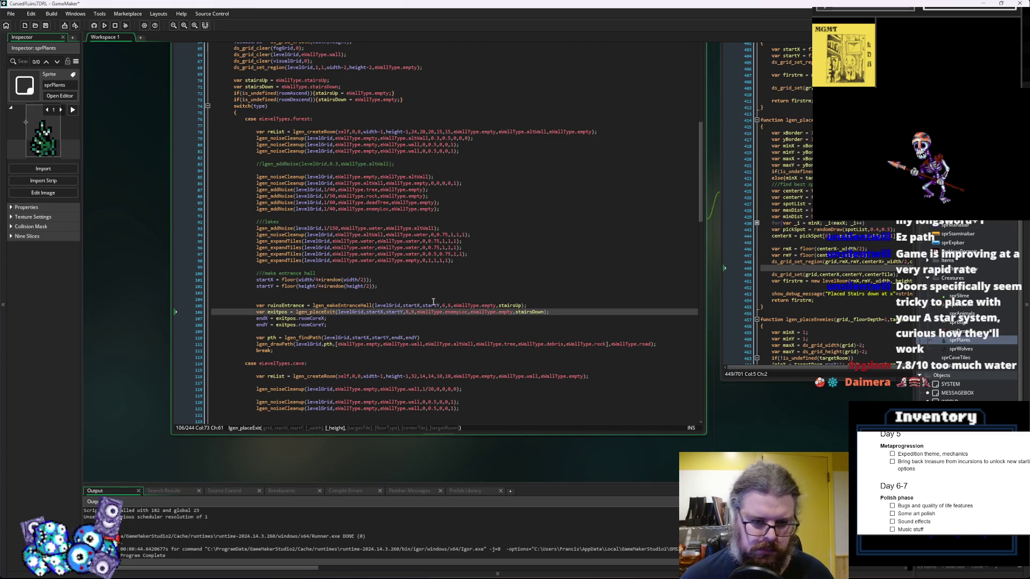
text(2)
key(Left)
key(BackSpace)
text(12)
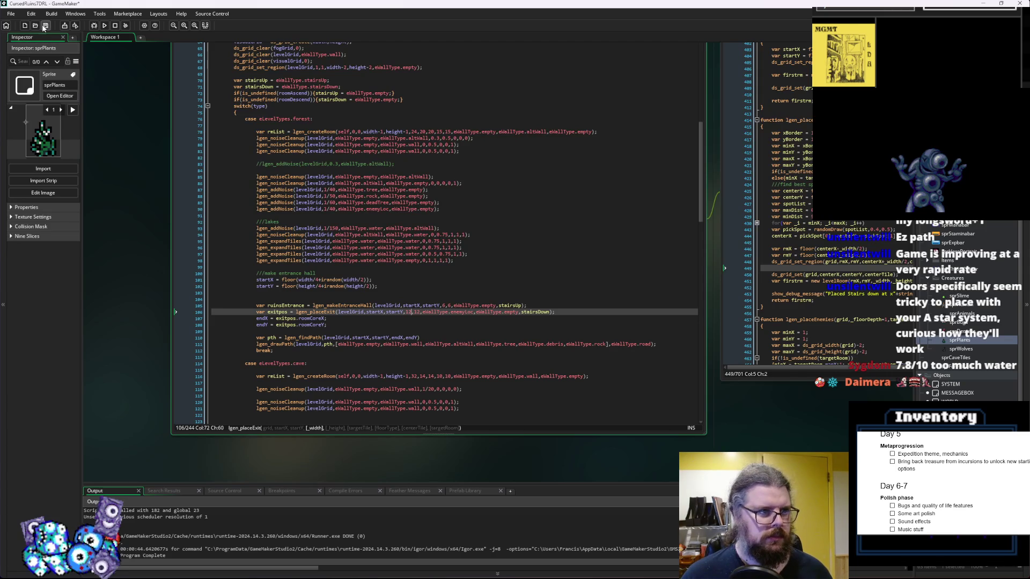
Look up uses of stairsDown, then add a blank line after the lgen_placeExit call
click(558, 306)
click(564, 312)
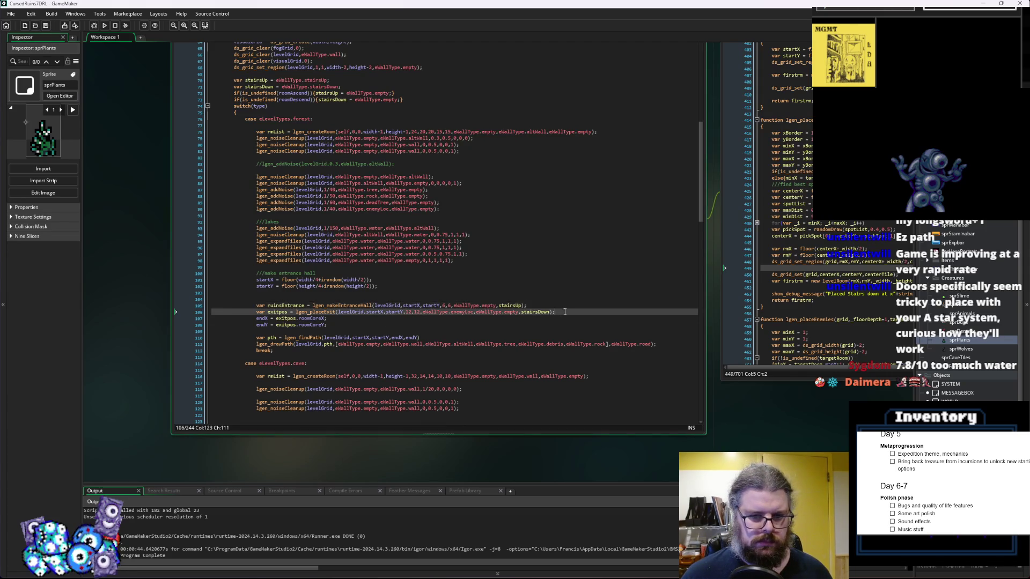
click(550, 306)
click(558, 309)
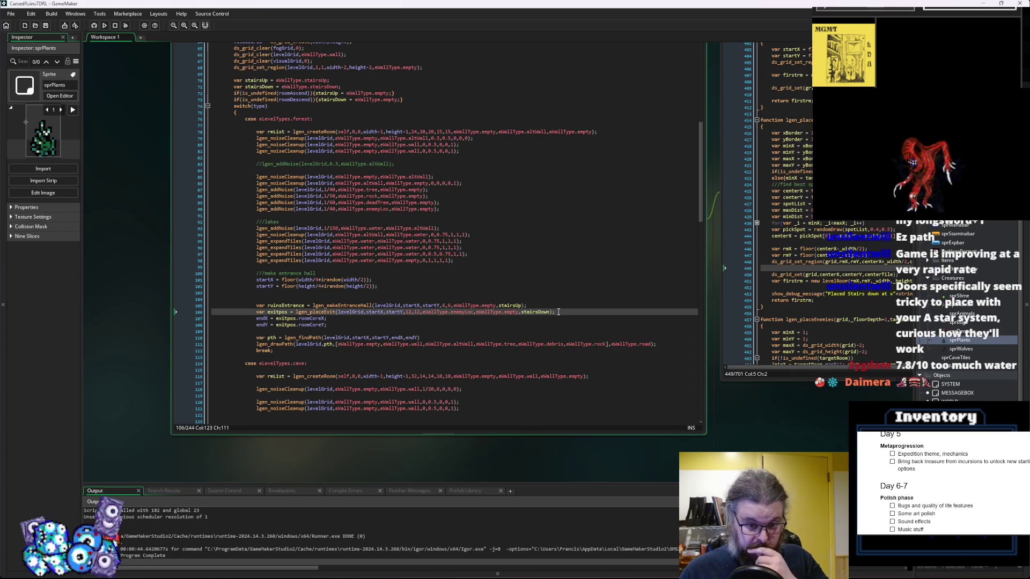
click(541, 313)
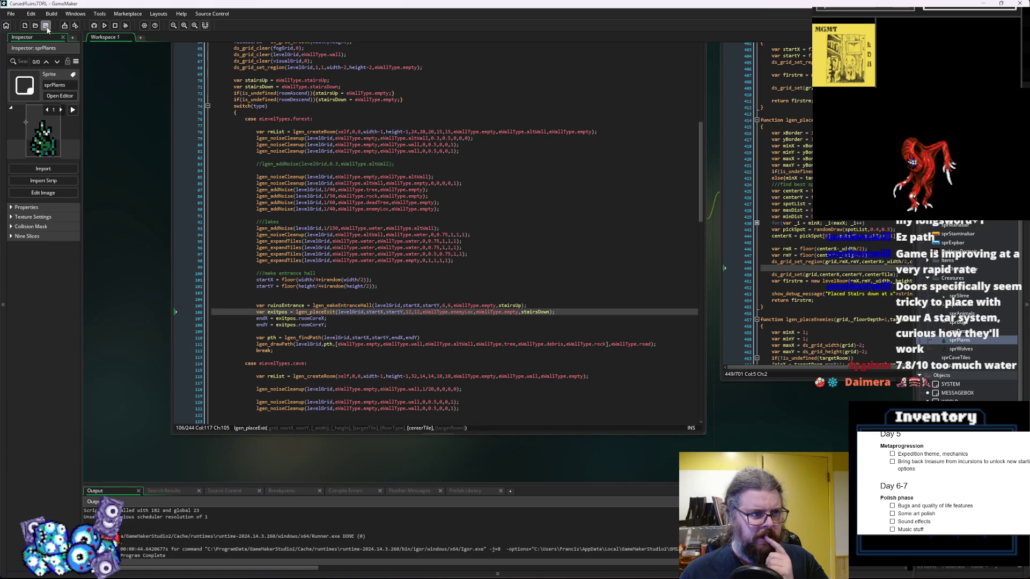
double_click(535, 312)
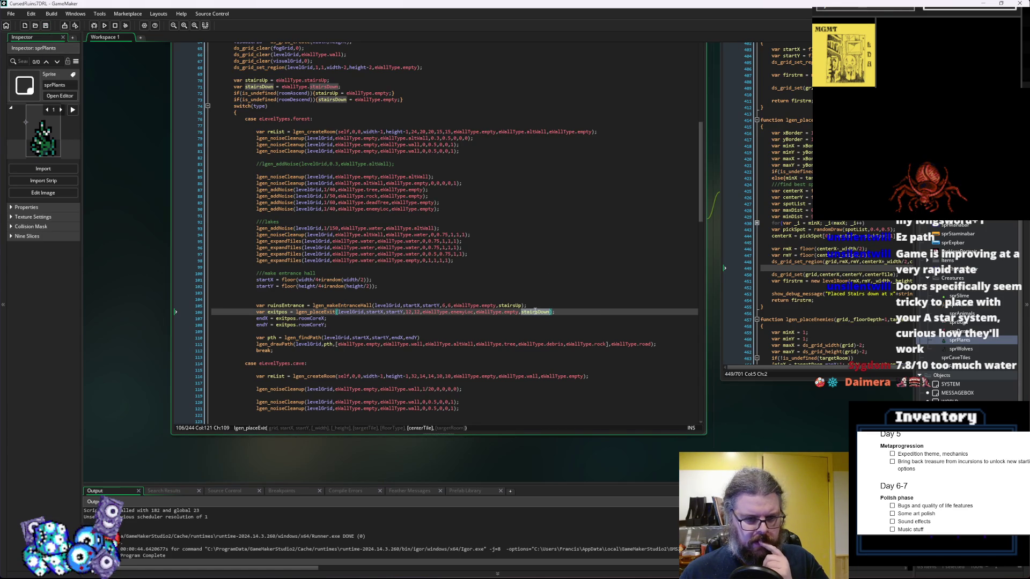
text();)
click(570, 316)
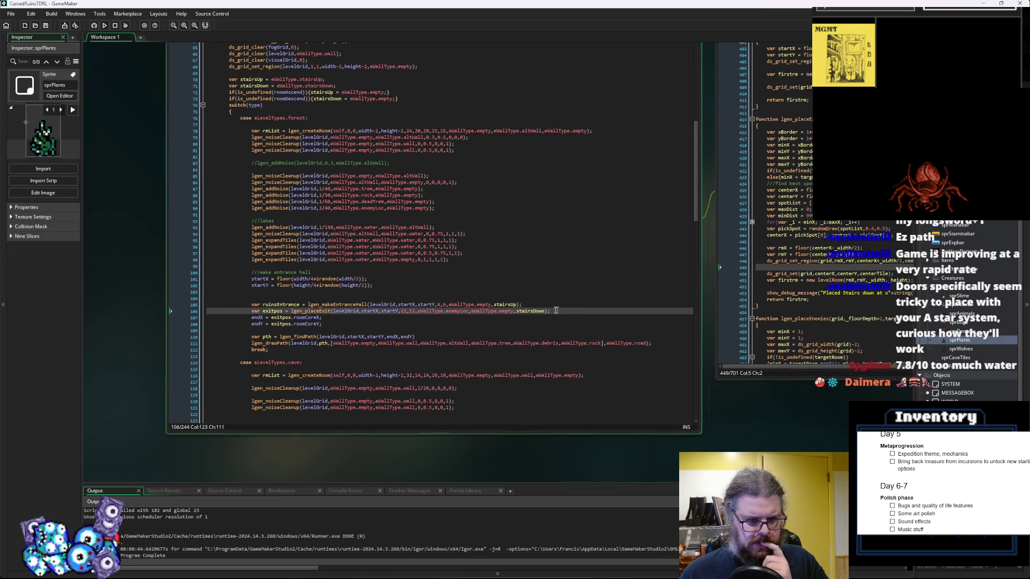
drag(564, 312, 514, 309)
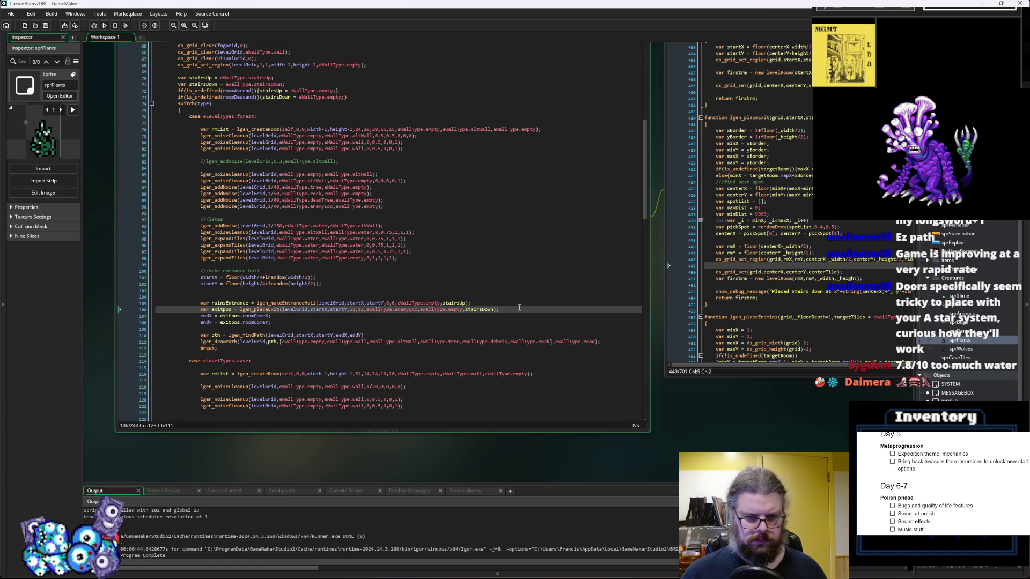
key(Return)
key(Return)
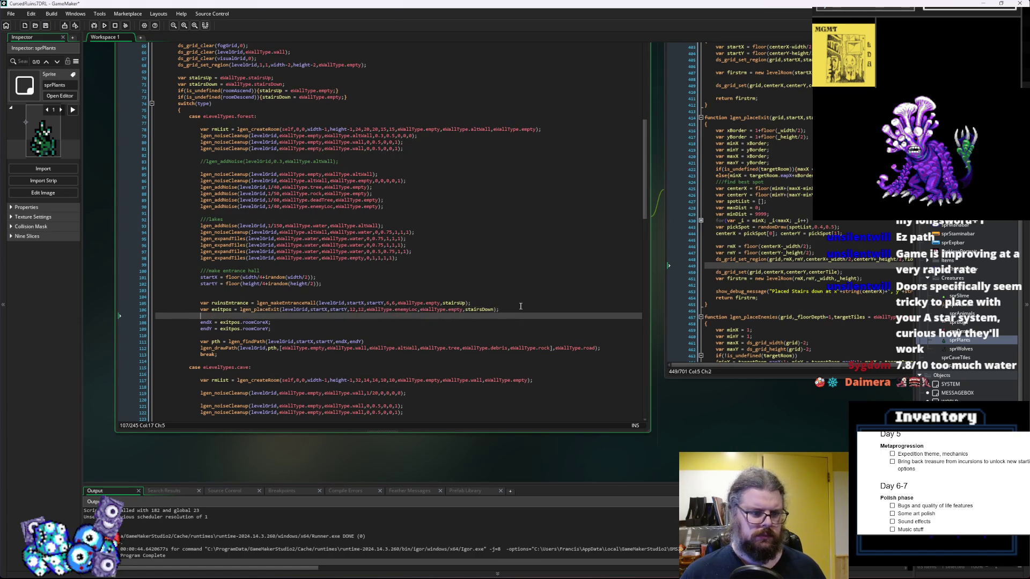
Fold lgen_placeExit, lgen_placeEnemies, lgen_findPath and lgen_processWalls in LevelGenUtility
click(839, 275)
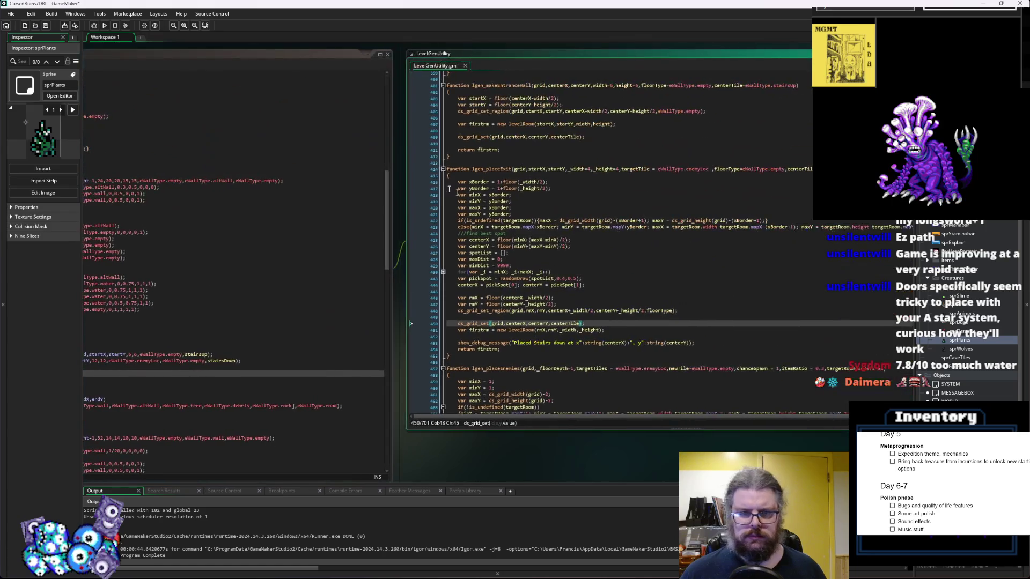
click(443, 166)
click(442, 169)
click(442, 182)
click(443, 195)
scroll(455, 221, up, 3)
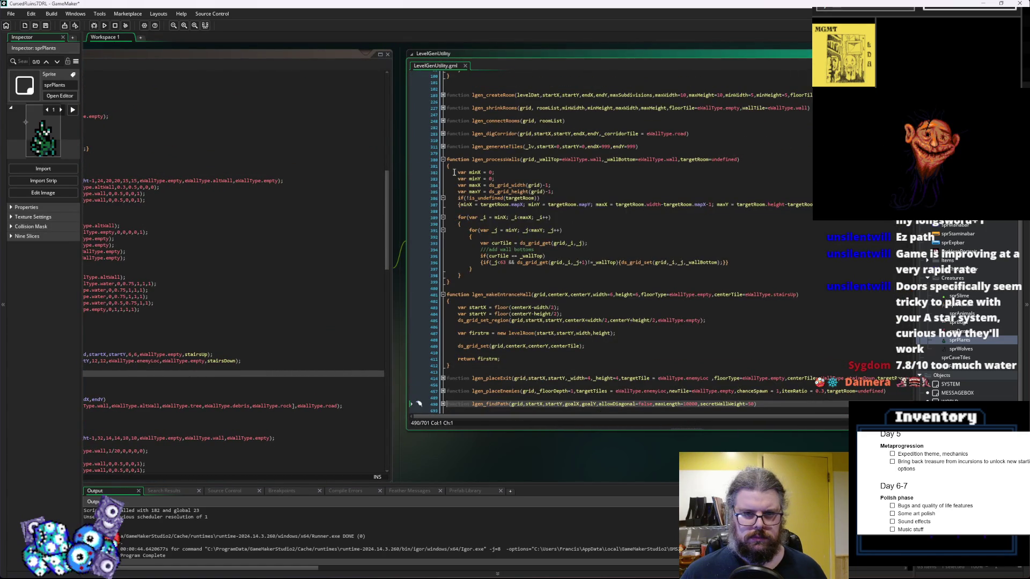
scroll(494, 224, up, 1)
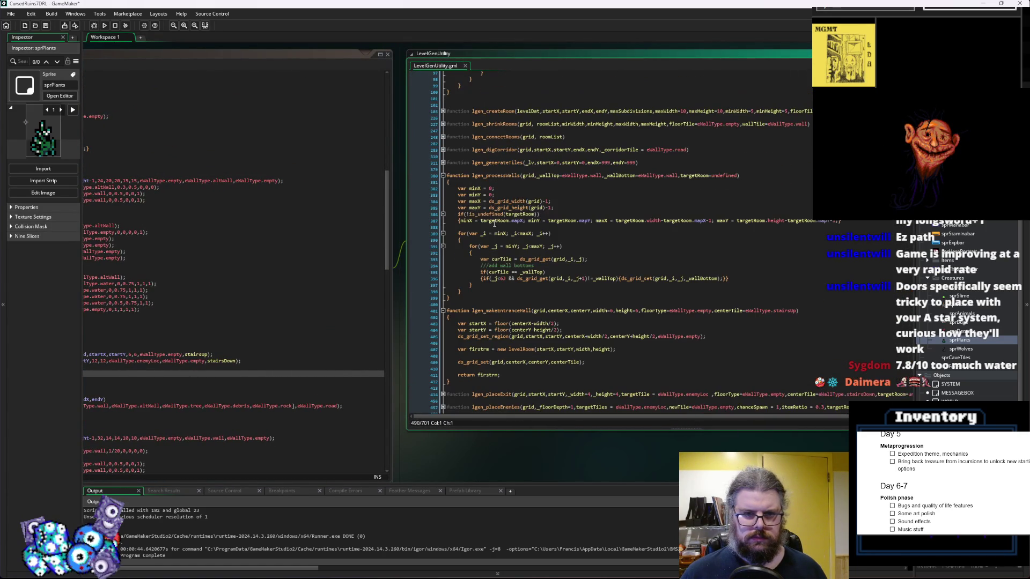
click(444, 176)
scroll(445, 179, up, 2)
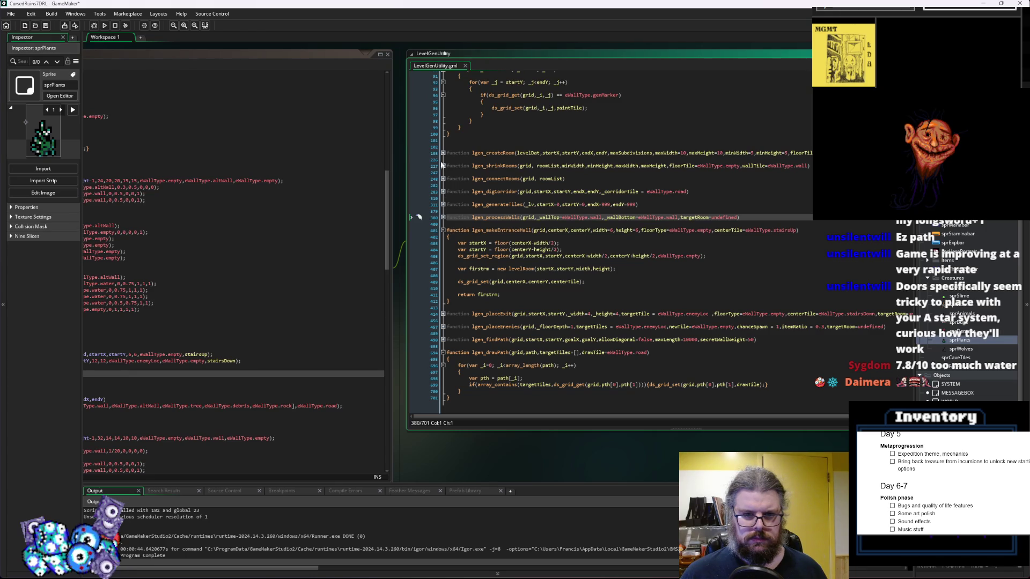
Expand lgen_createRoom to view its parameters, then pan back to the level script
click(443, 154)
click(442, 154)
click(507, 153)
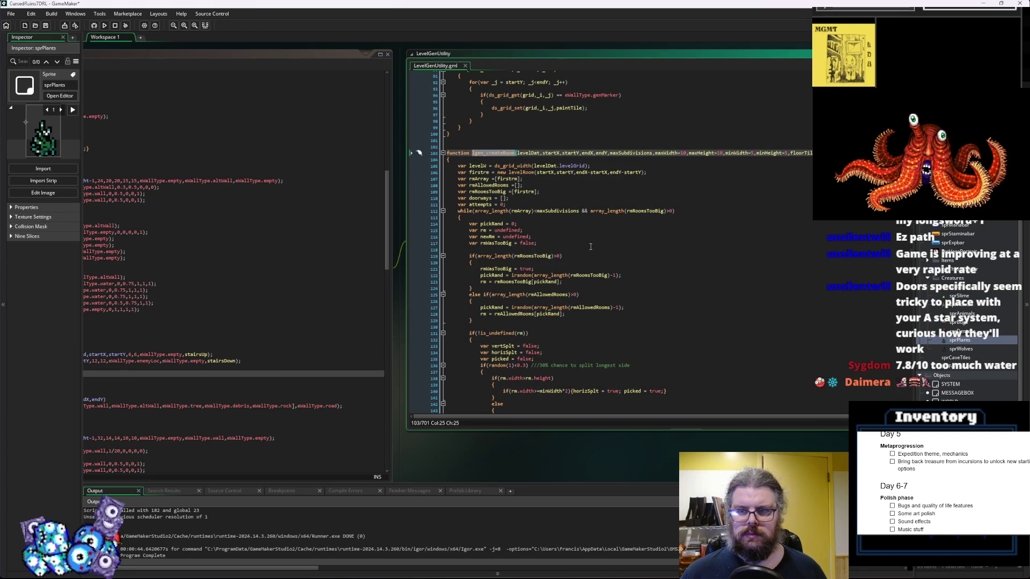
click(502, 248)
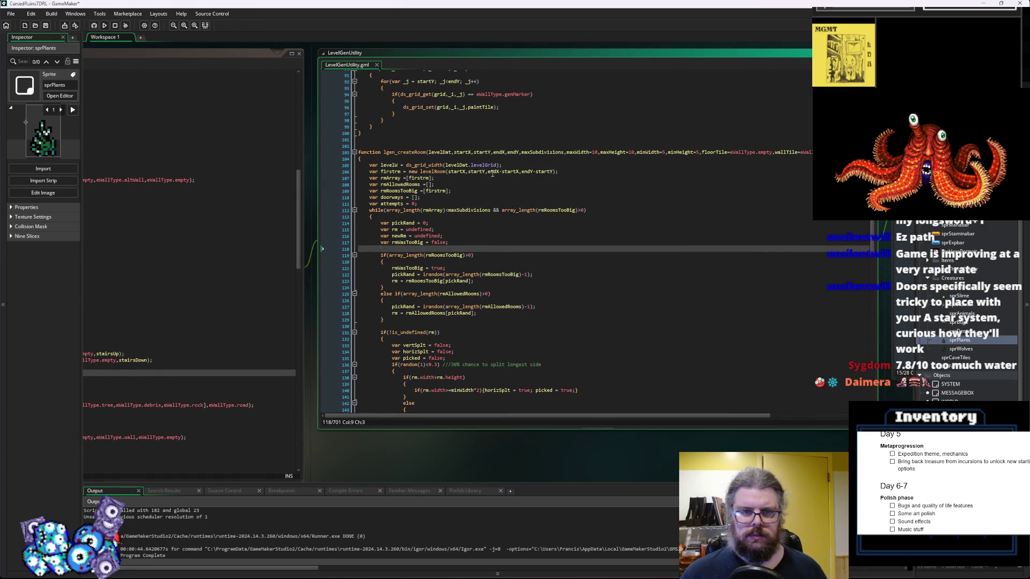
click(784, 317)
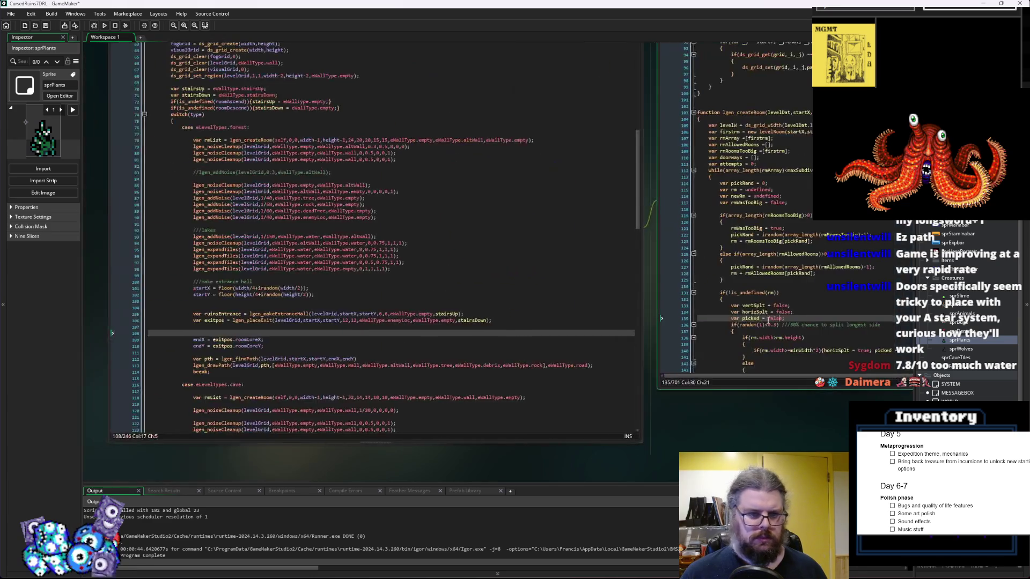
Below the exitpos line, type var ruinsEntrance = lgen_createRoom(self, exitPos.mapX, exitPos.mapY,)
click(365, 336)
click(359, 326)
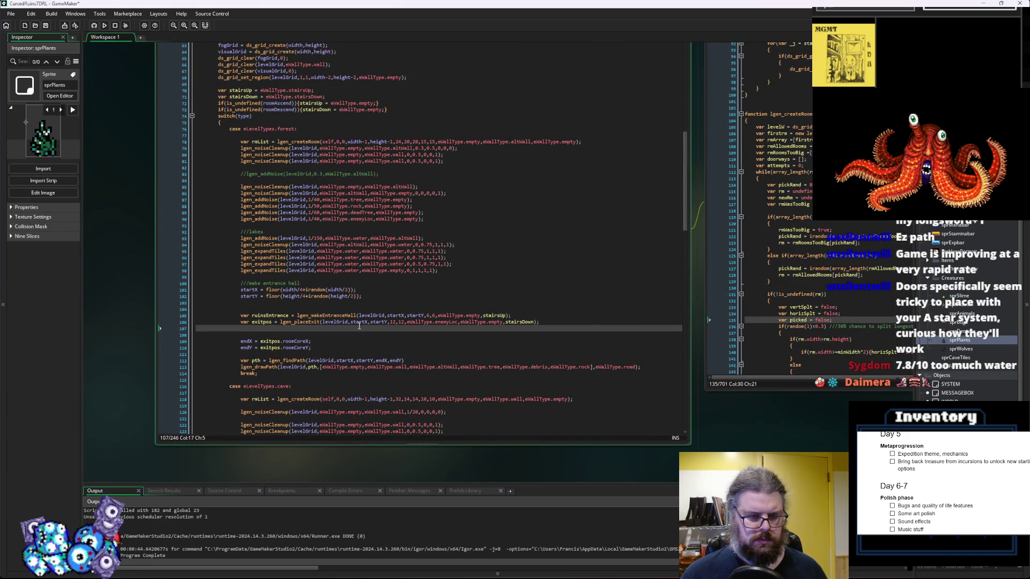
key(Return)
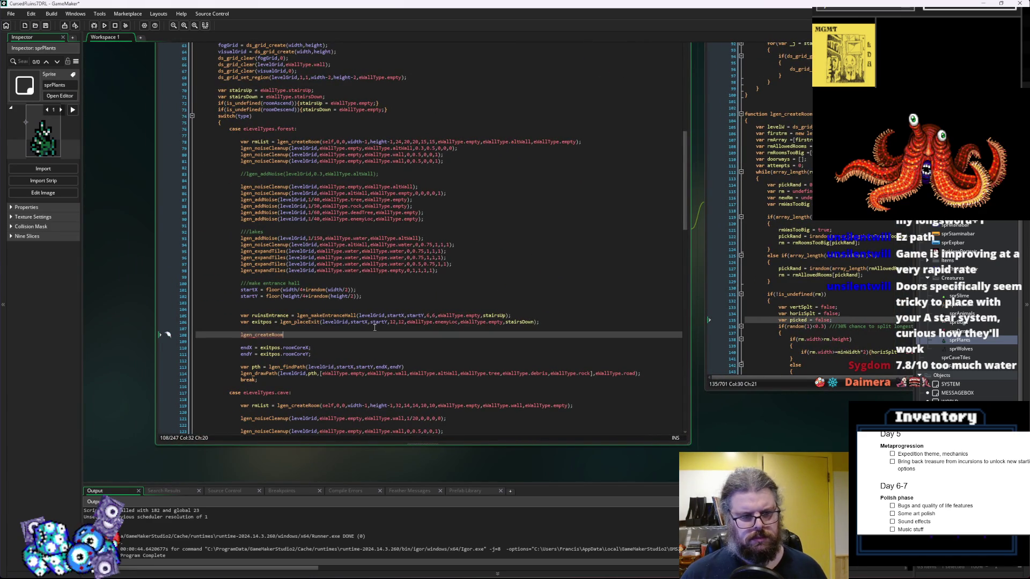
text(var n)
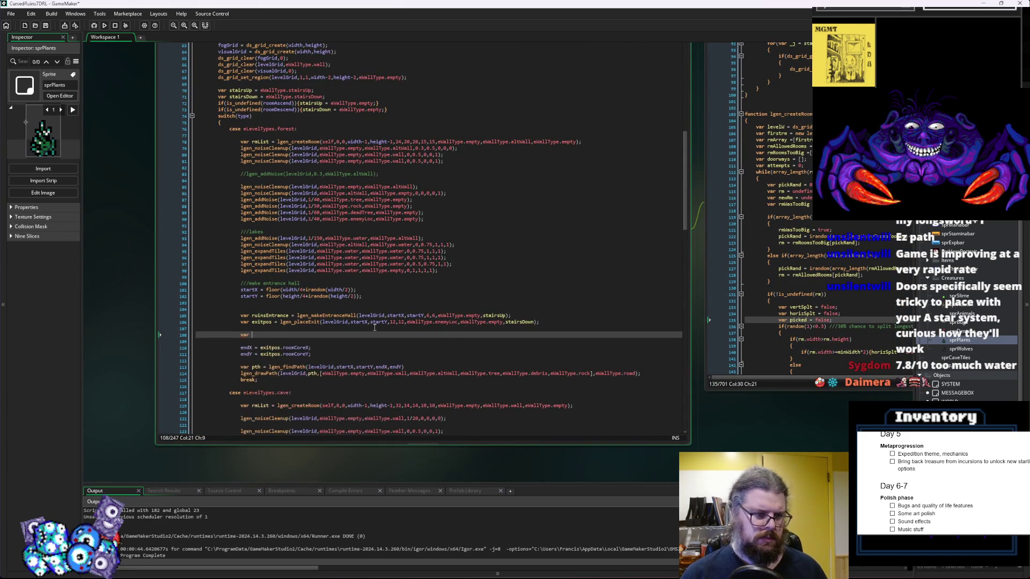
key(BackSpace)
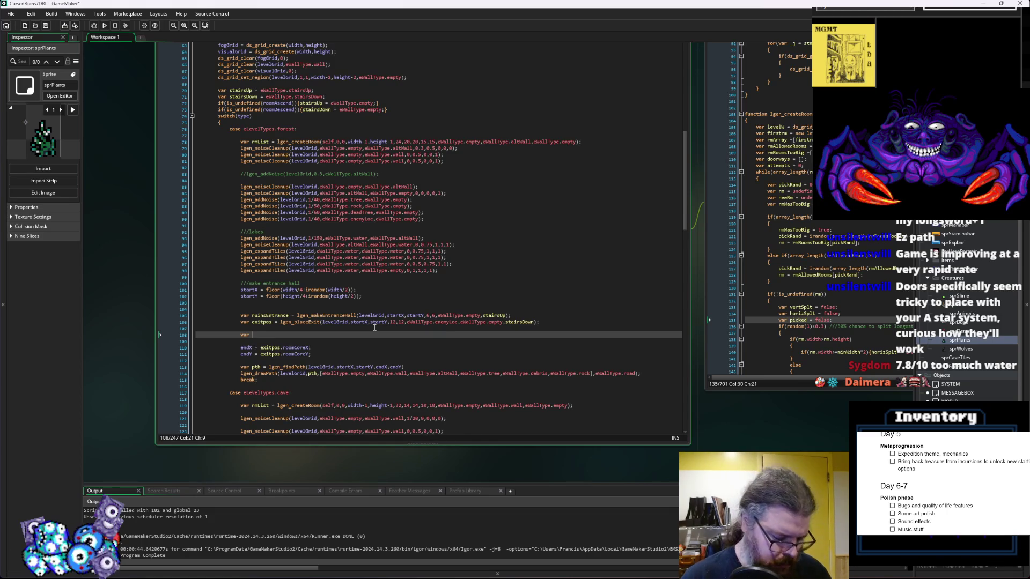
text(ruins)
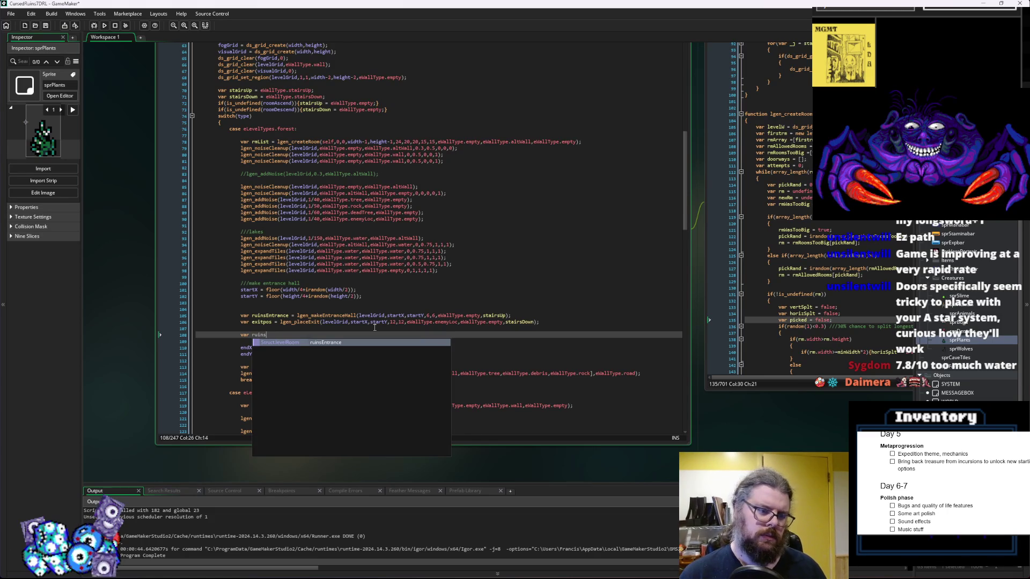
text(Entrance = lgen_createRoom)
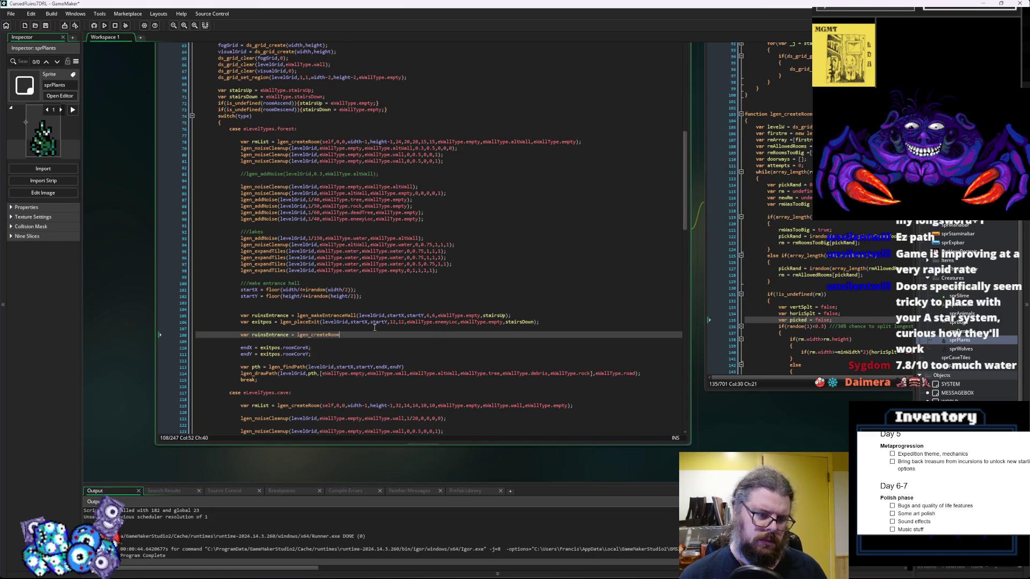
text(())
key(Left)
key(Left)
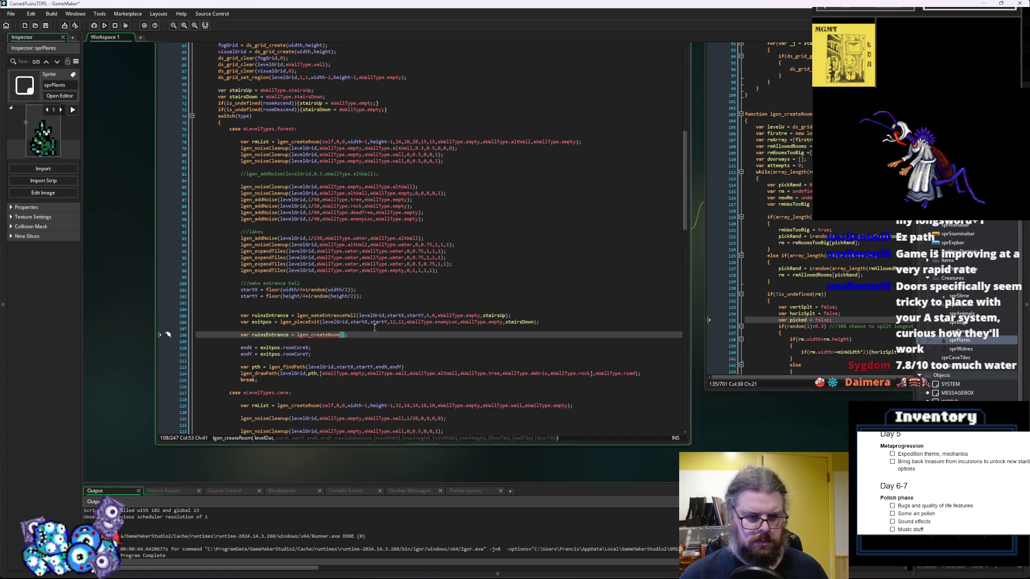
text(elf,)
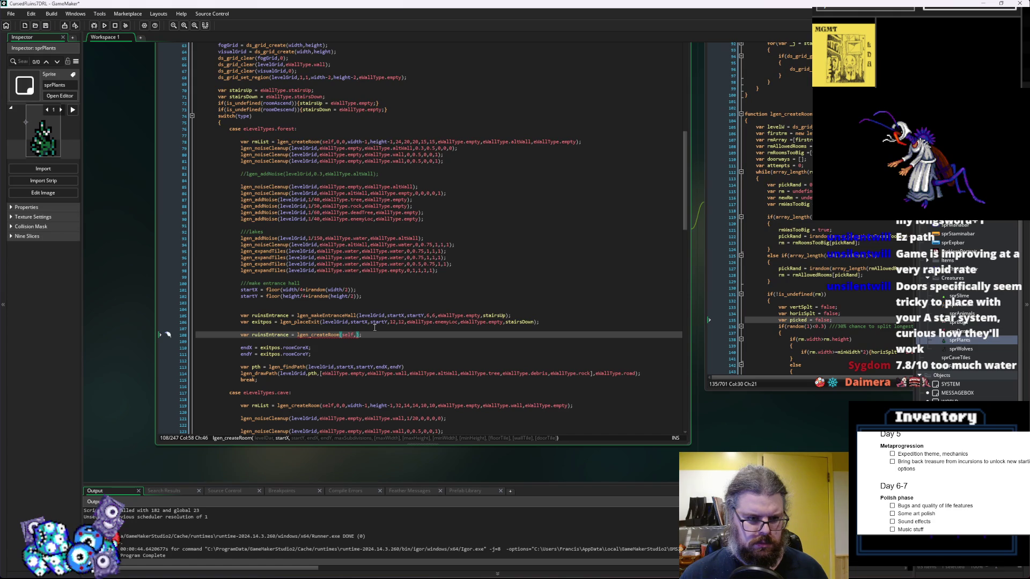
text(xitPos.)
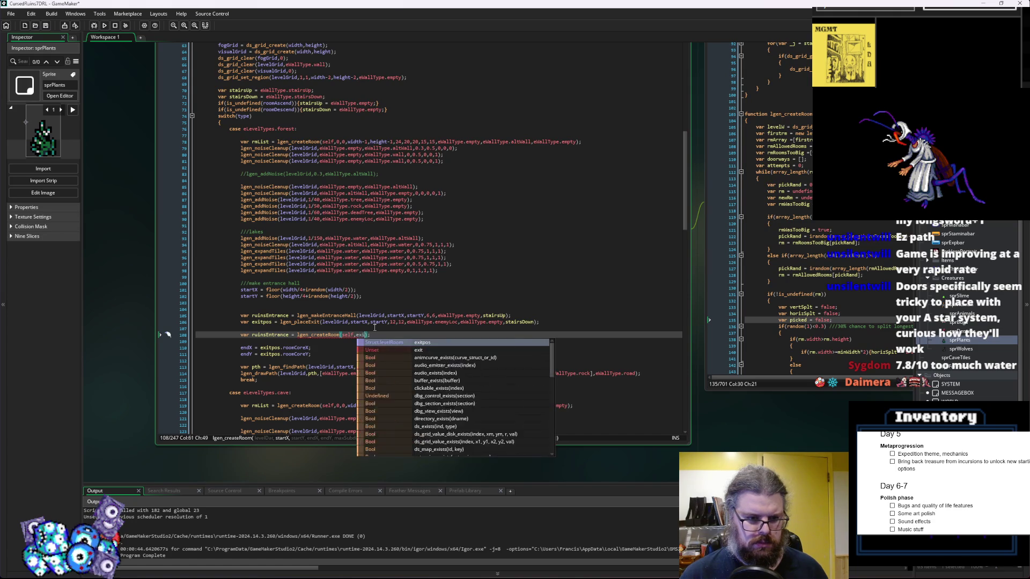
text(mapX,)
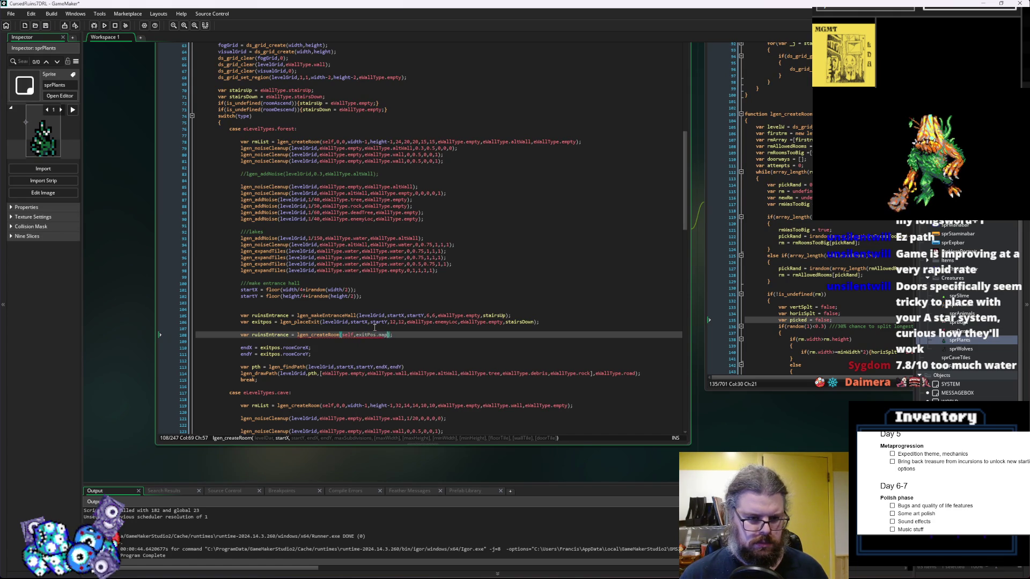
text(exitPos.)
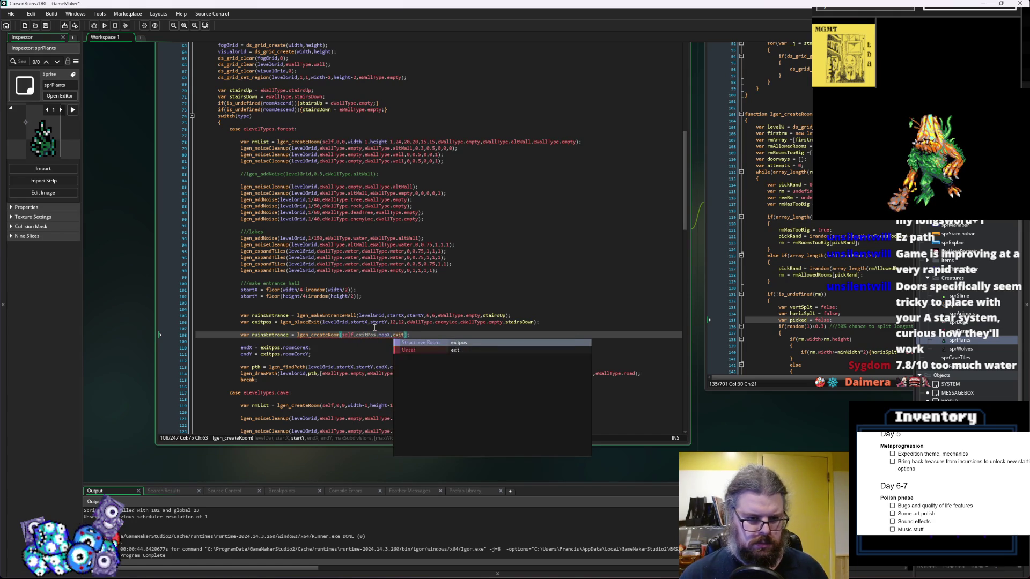
text(mapY,)
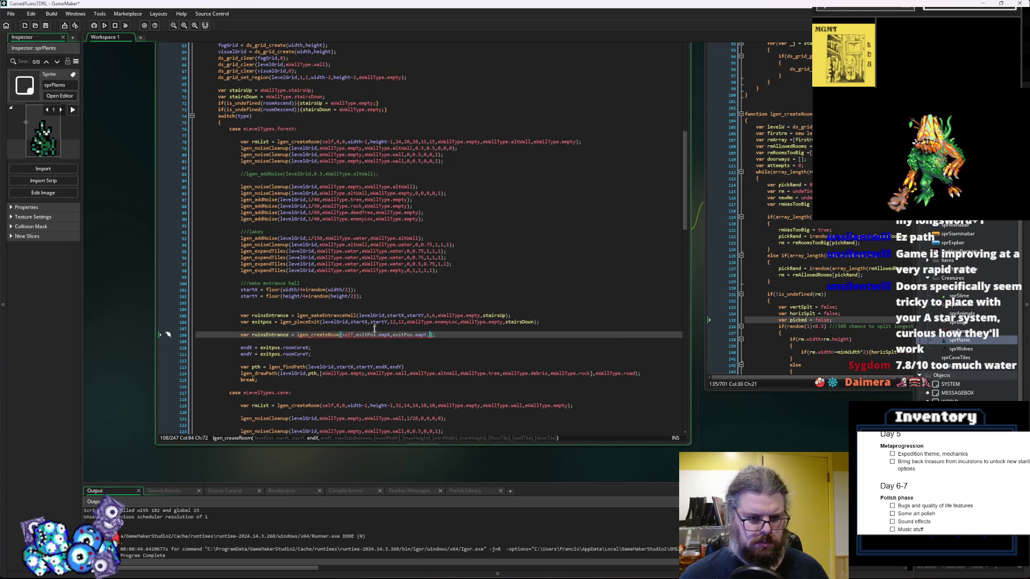
Correct both exitPos references in the ruinsEntrance call to lowercase exitpos
click(369, 335)
key(BackSpace)
text(p)
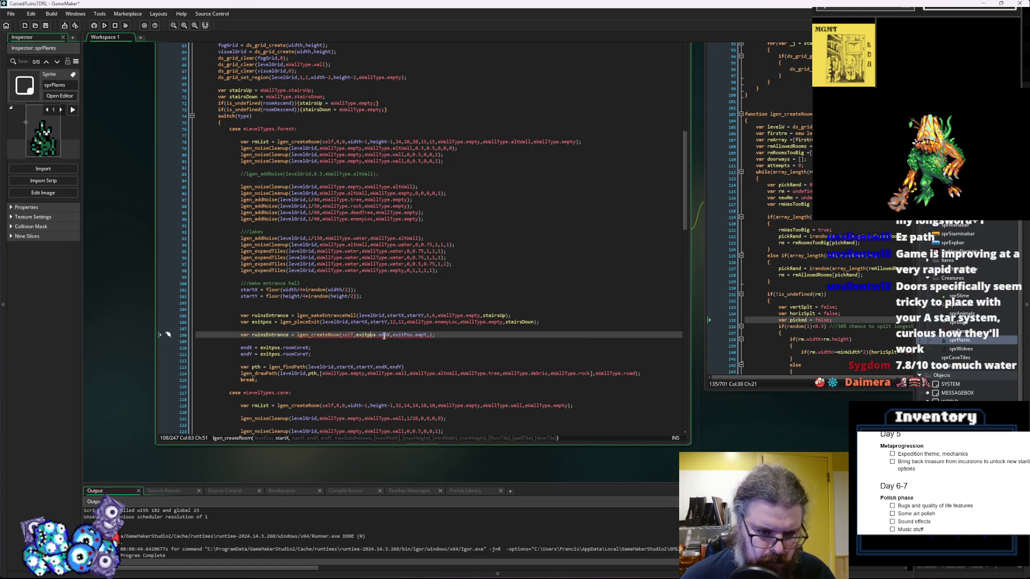
click(408, 336)
key(BackSpace)
text(p)
click(439, 334)
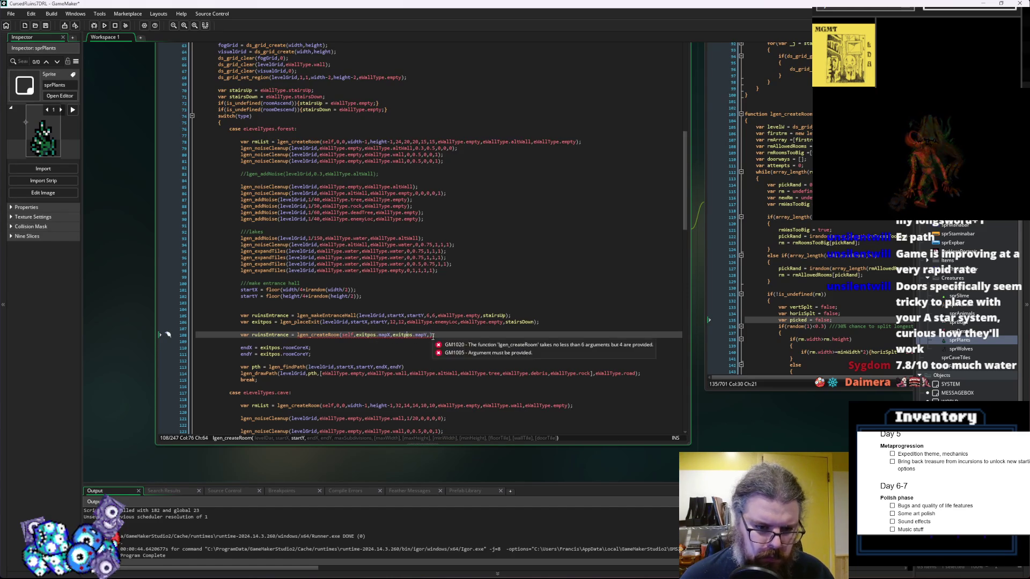
key(Left)
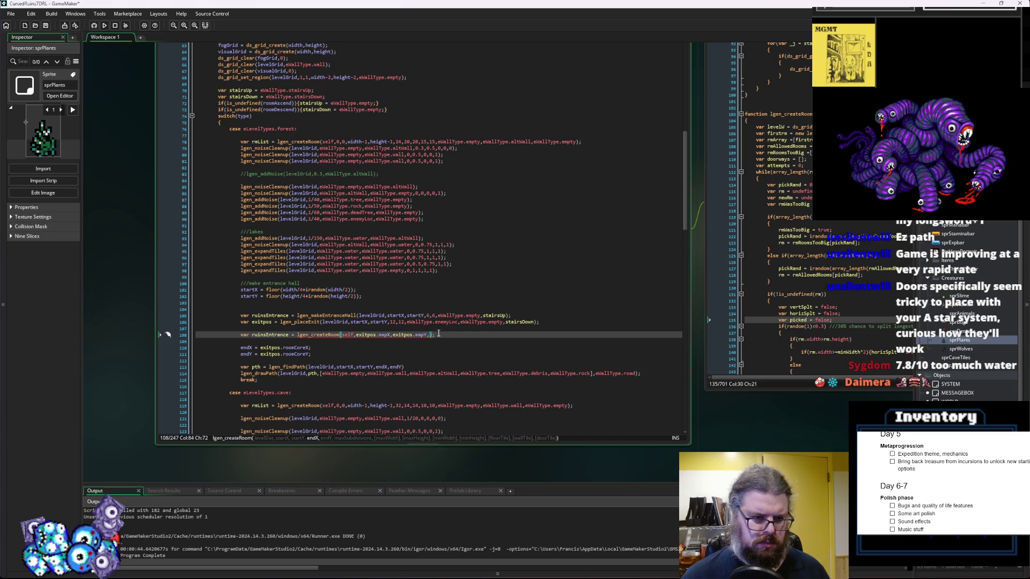
key(End)
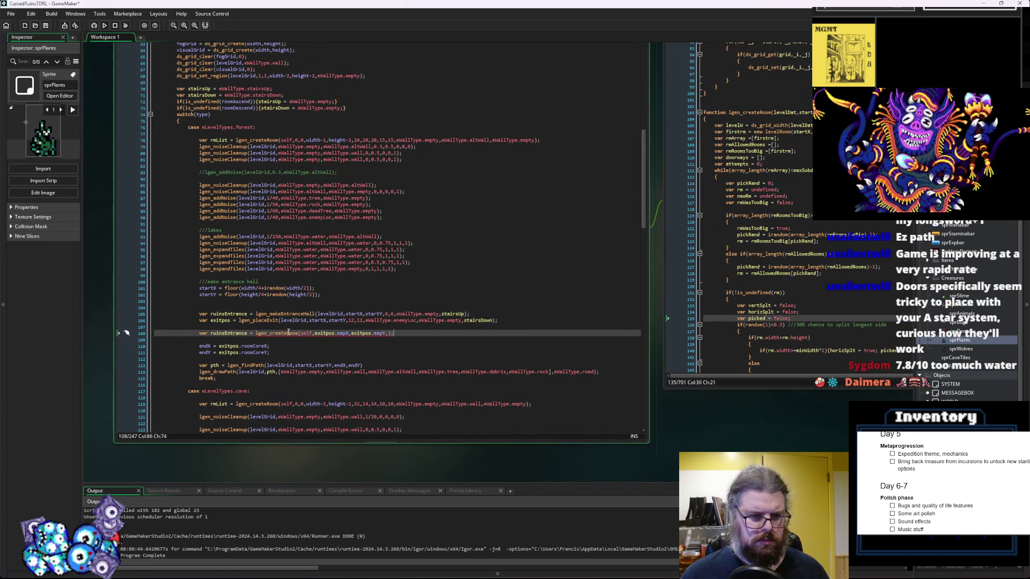
Add blank lines below the firstrm line inside lgen_createRoom
click(402, 271)
key(Up)
key(Up)
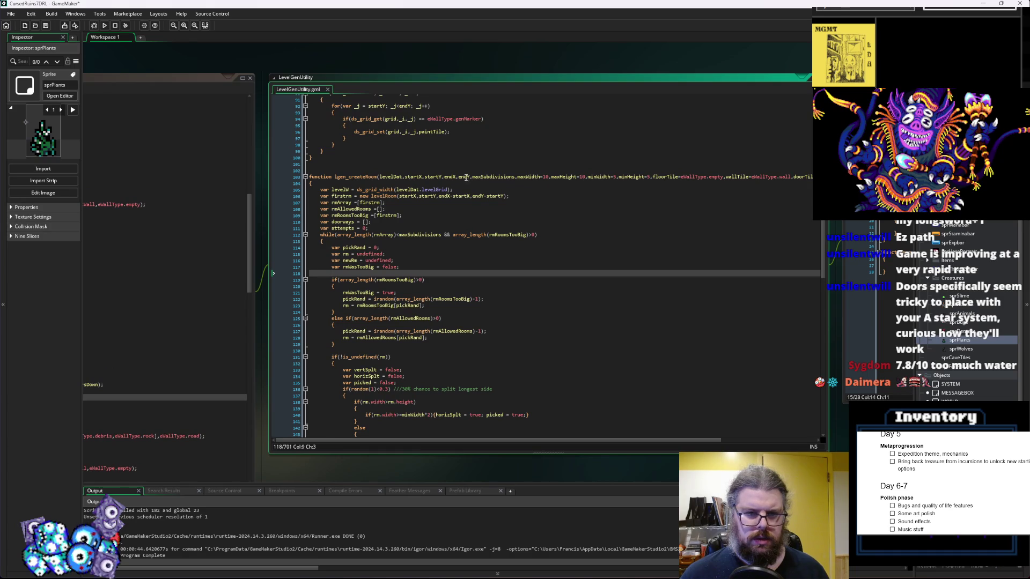
click(424, 178)
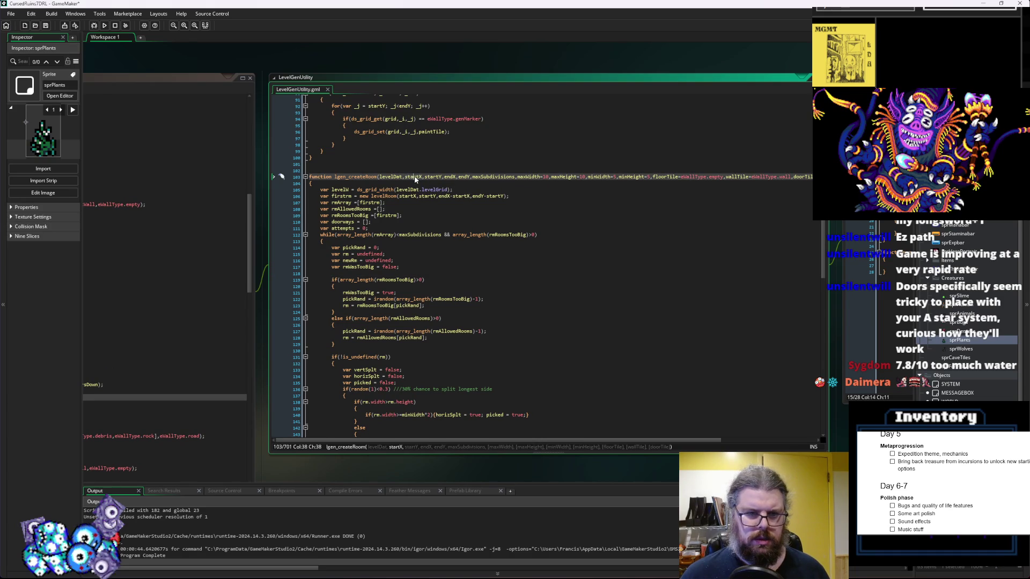
click(526, 194)
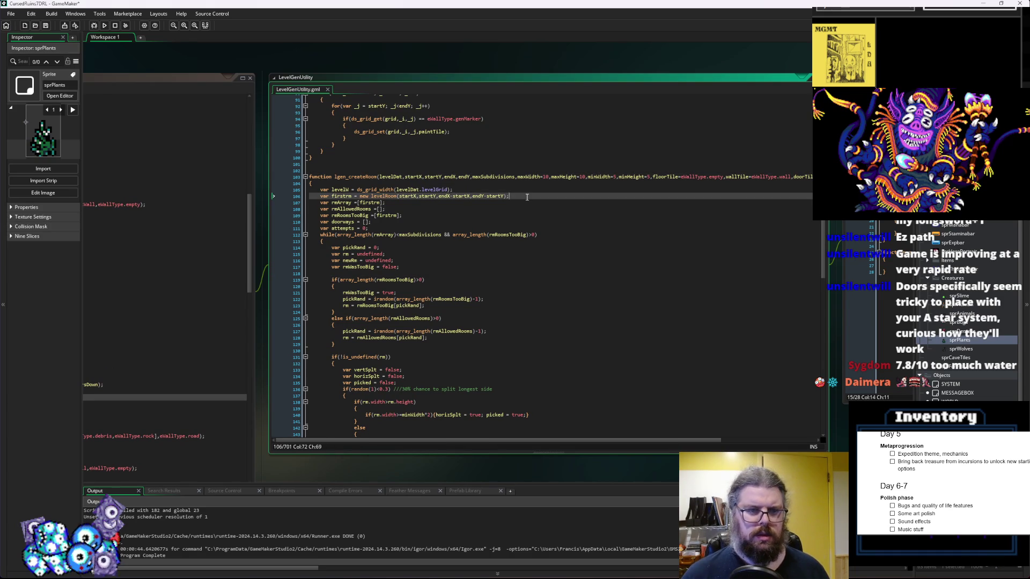
key(Return)
key(Return)
Try renaming the startX,startY,endX,endY parameters, then undo to keep the originals
drag(471, 178, 404, 178)
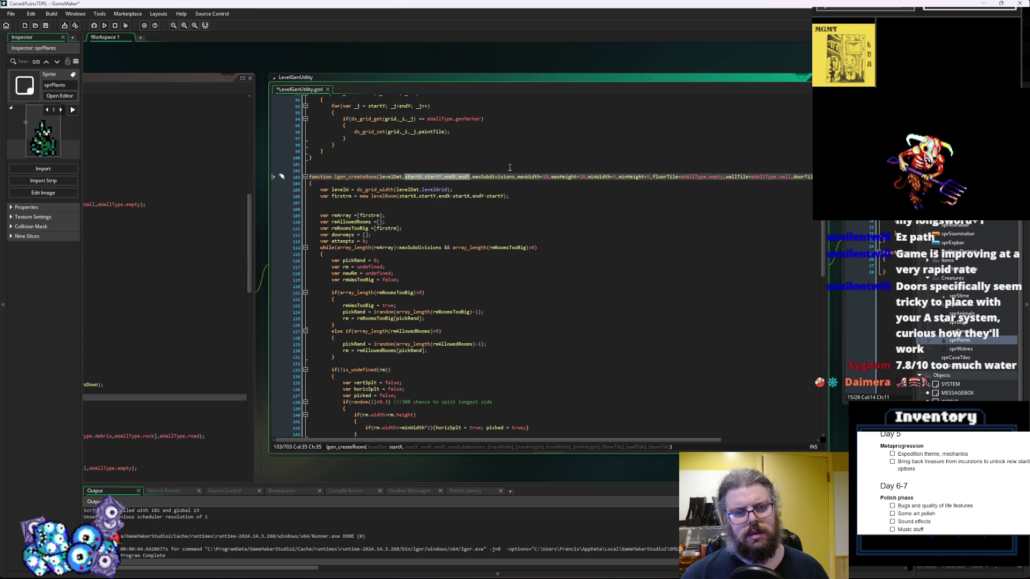
text(roomS)
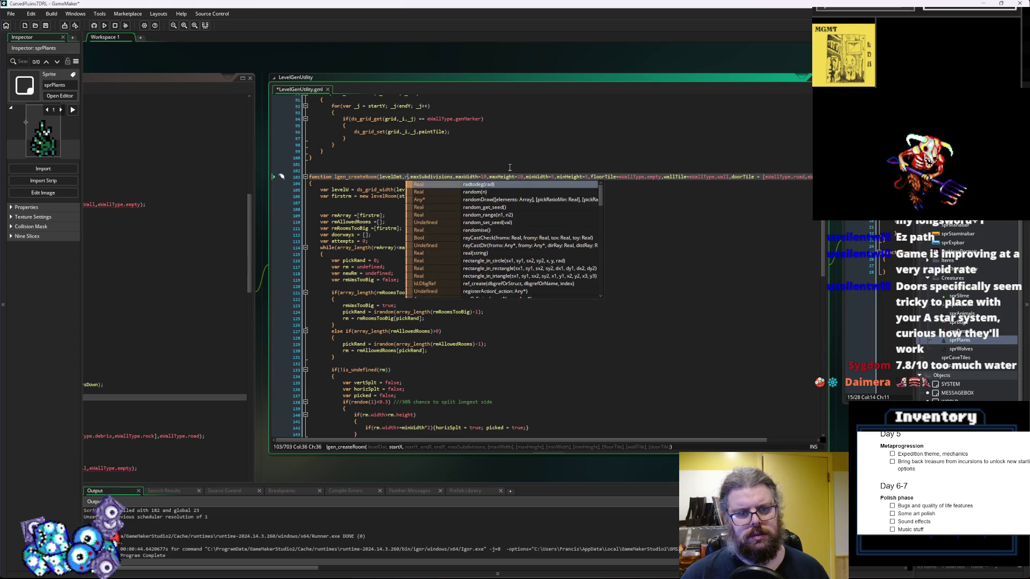
key(BackSpace)
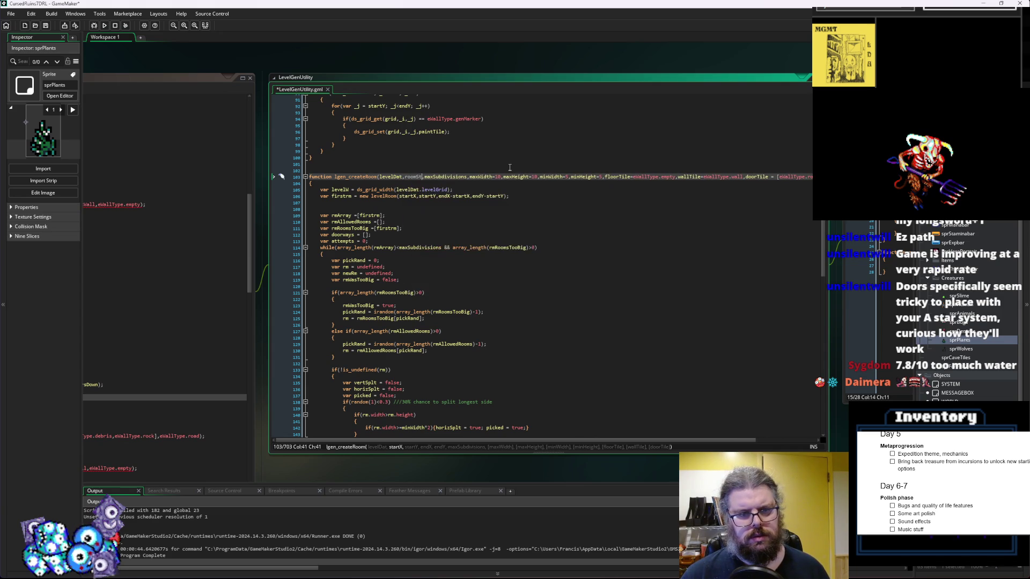
text(T)
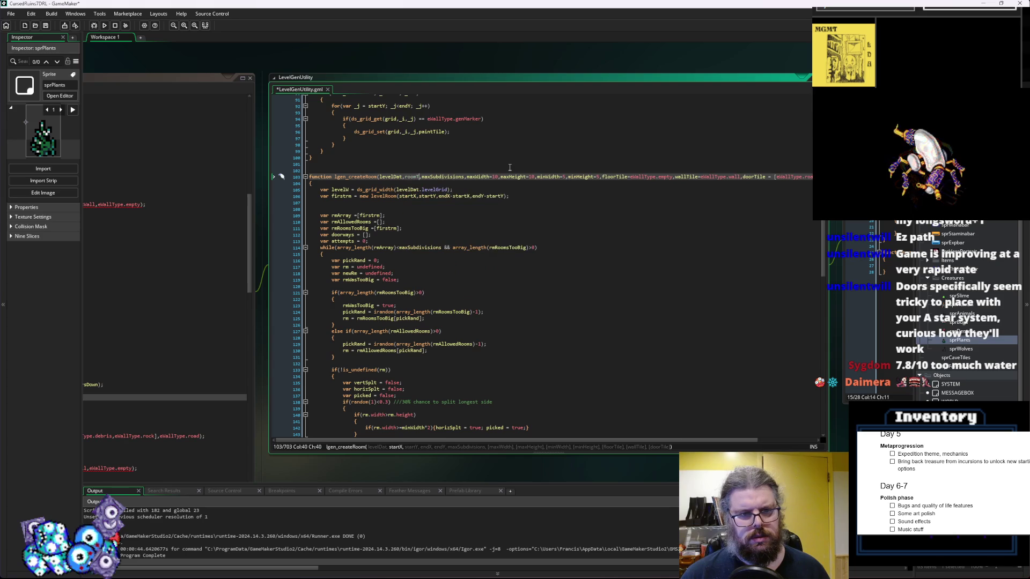
key(ctrl+z)
key(ctrl+z)
key(ctrl+z)
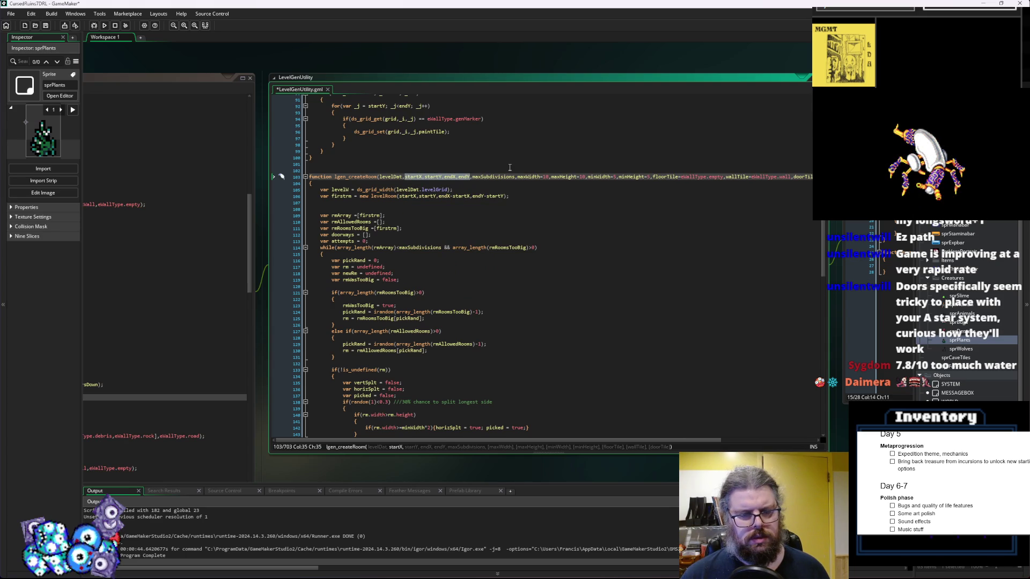
click(397, 292)
key(ctrl+Tab)
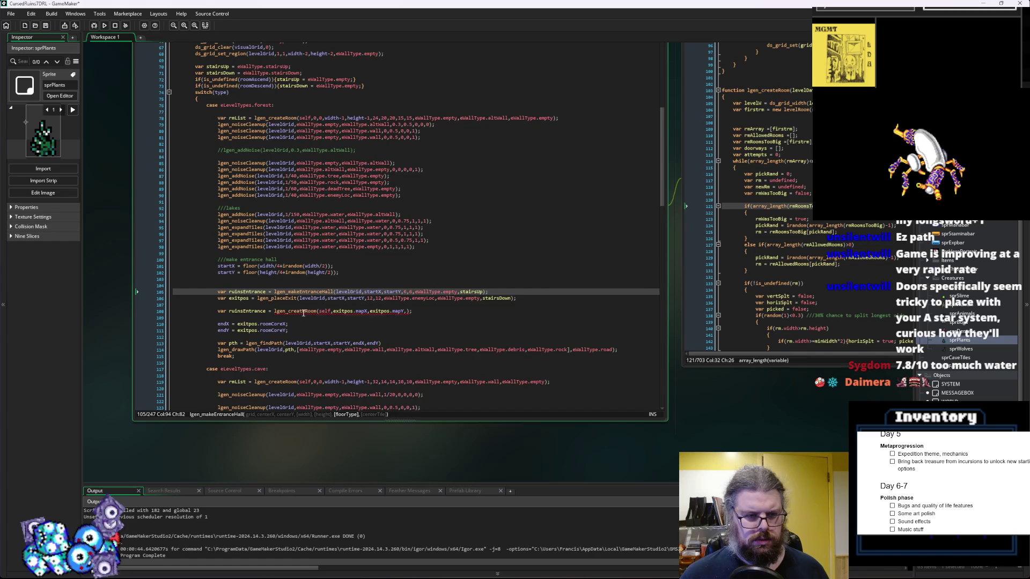
Pass exitpos.mapX+exitpos.width and exitpos.mapY+exitpos.height as the ruins room's end arguments
click(350, 311)
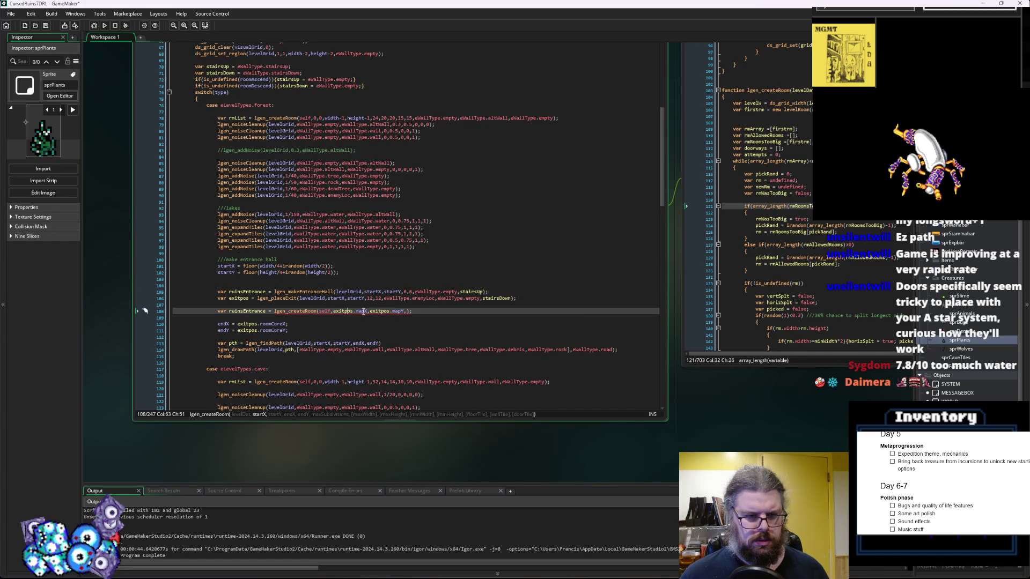
click(400, 311)
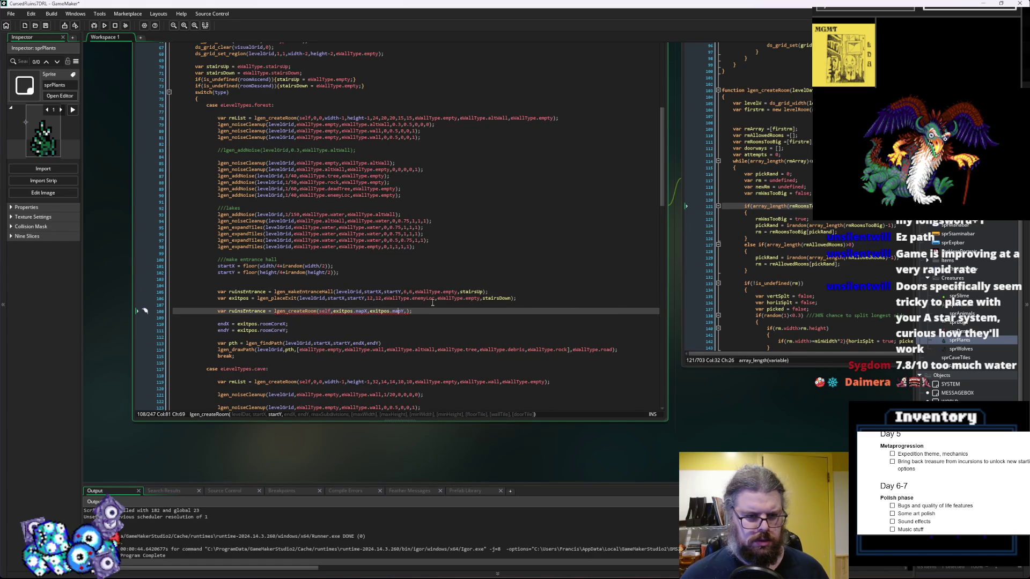
key(Right)
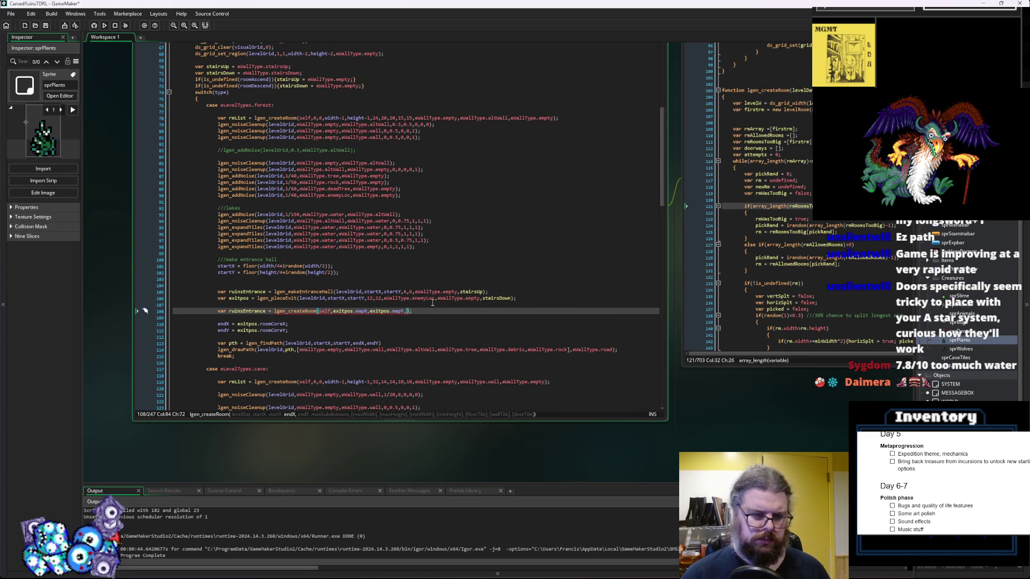
text(endX)
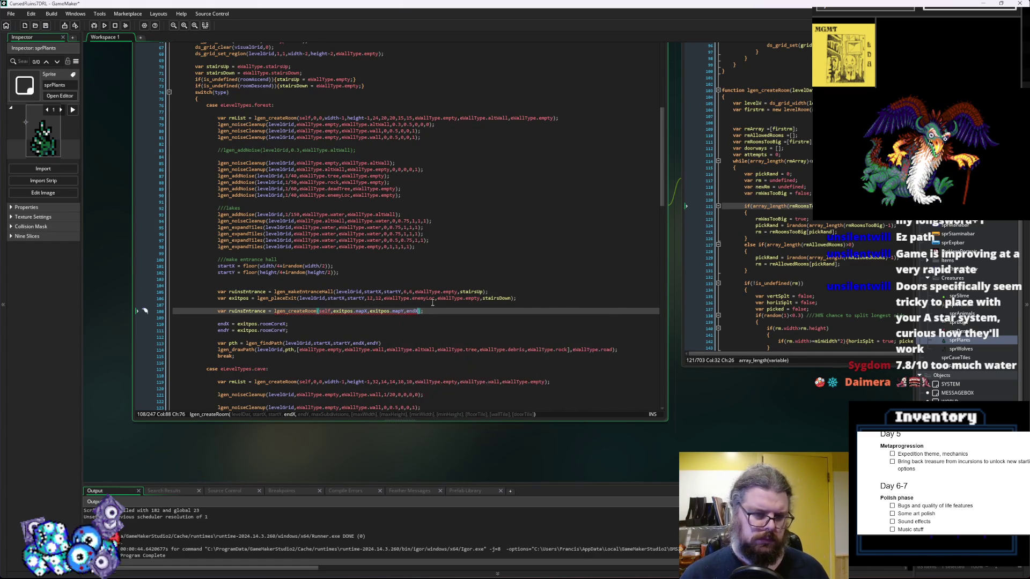
key(BackSpace)
text(exitpos.)
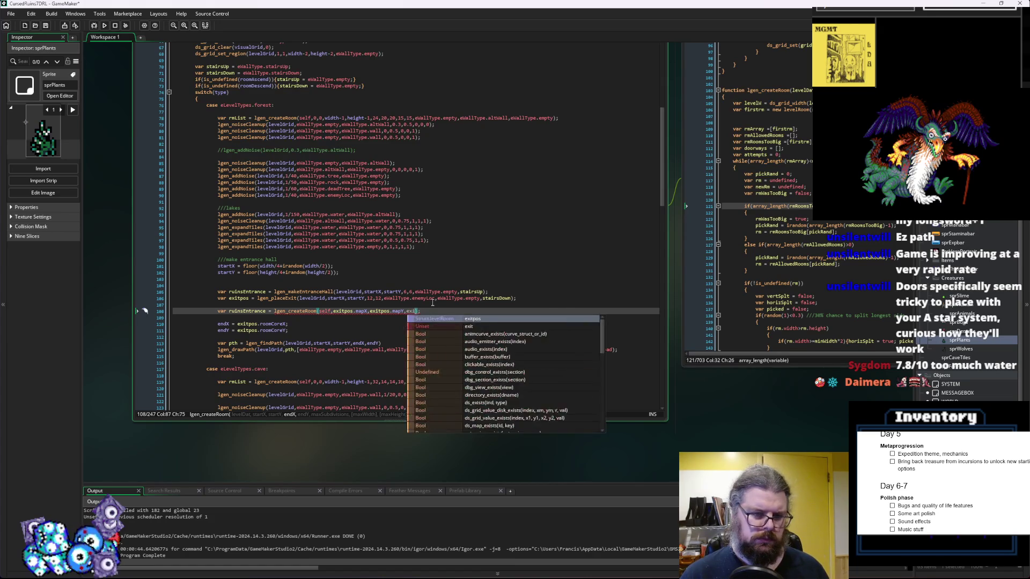
text(width,exit)
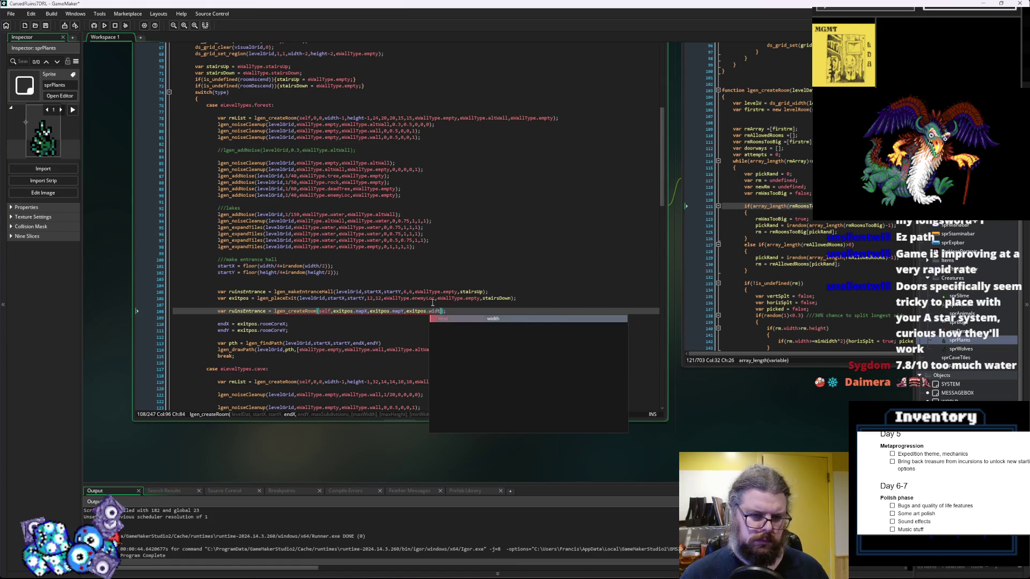
text(pos.height)
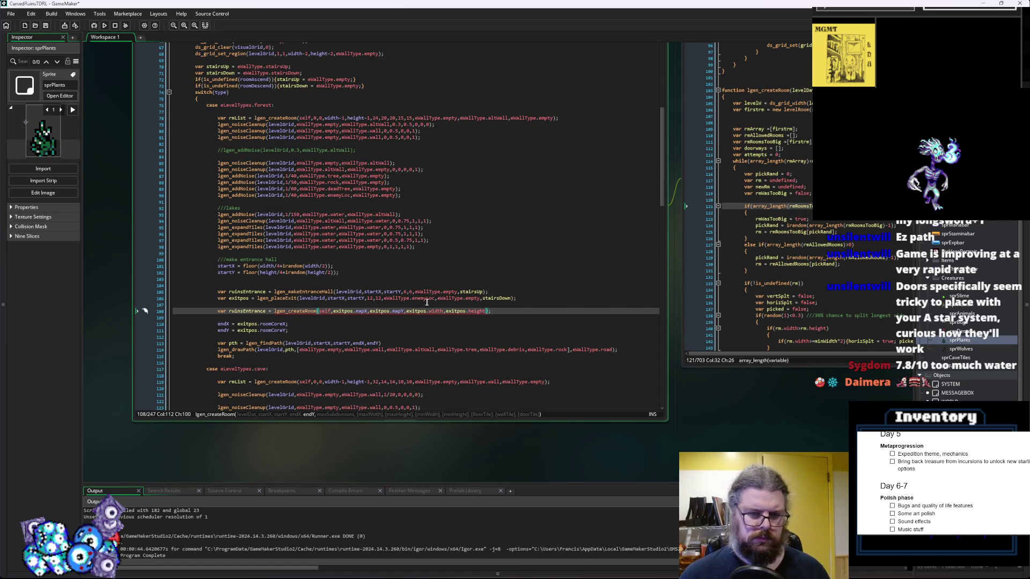
drag(368, 311, 333, 311)
key(ctrl+c)
click(408, 312)
key(ctrl+v)
text(+)
click(482, 311)
key(ctrl+v)
key(BackSpace)
text(Y+)
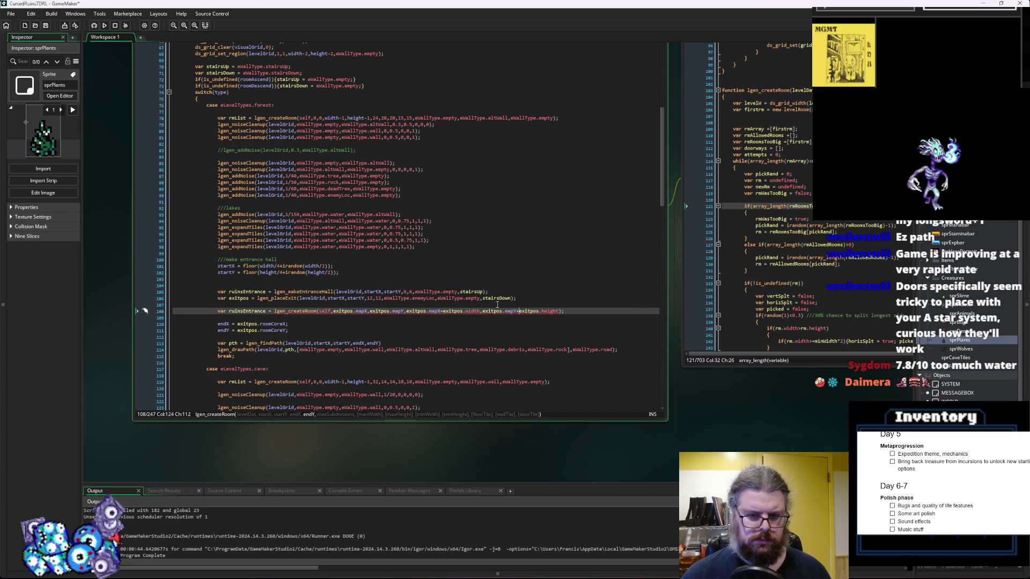
Add the room size arguments 8,8,8,5,5 to the lgen_createRoom call
key(End)
key(Left)
key(Left)
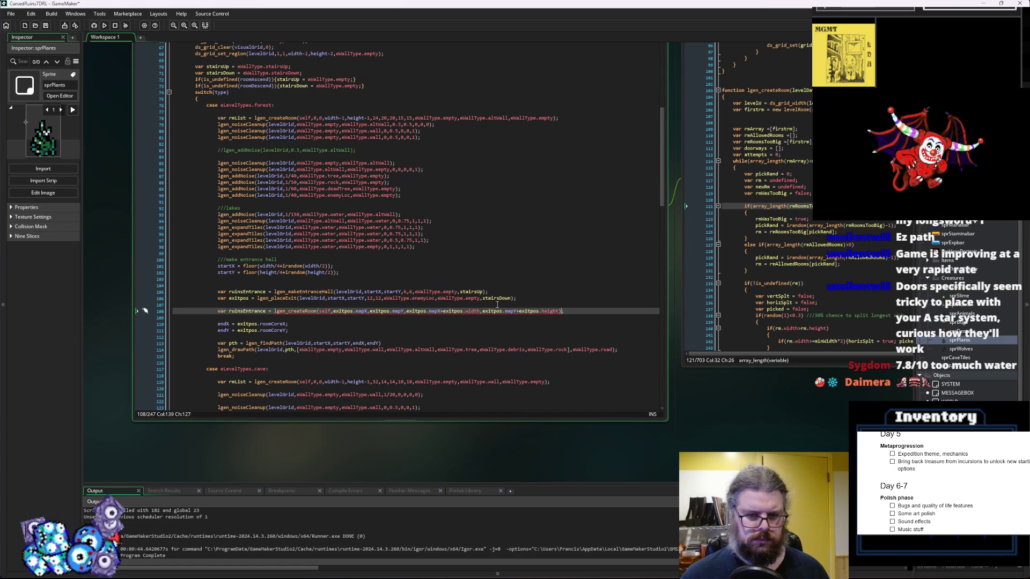
text(,4)
key(BackSpace)
text(6)
key(BackSpace)
text(7)
key(BackSpace)
text(8,8)
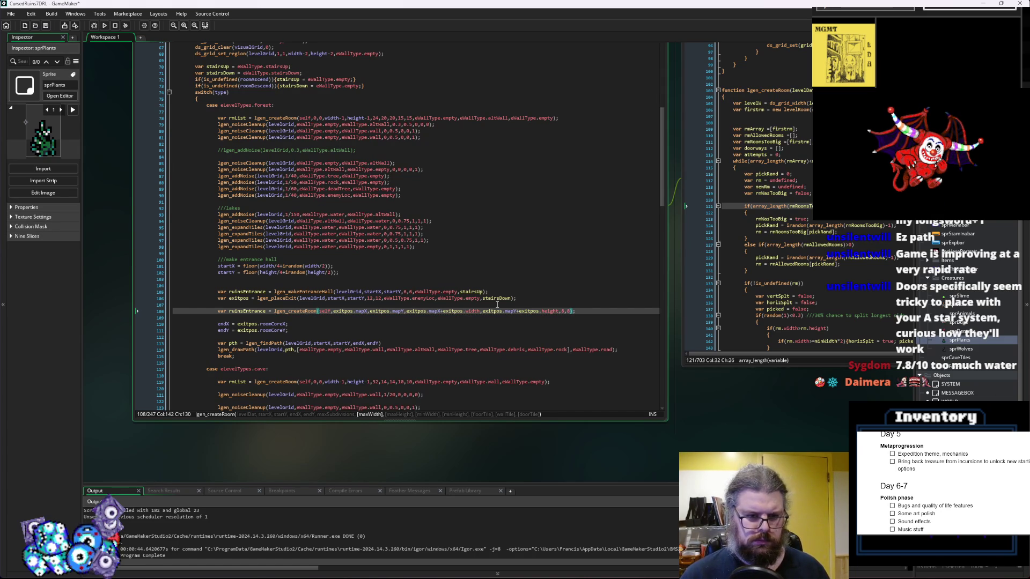
text(,)
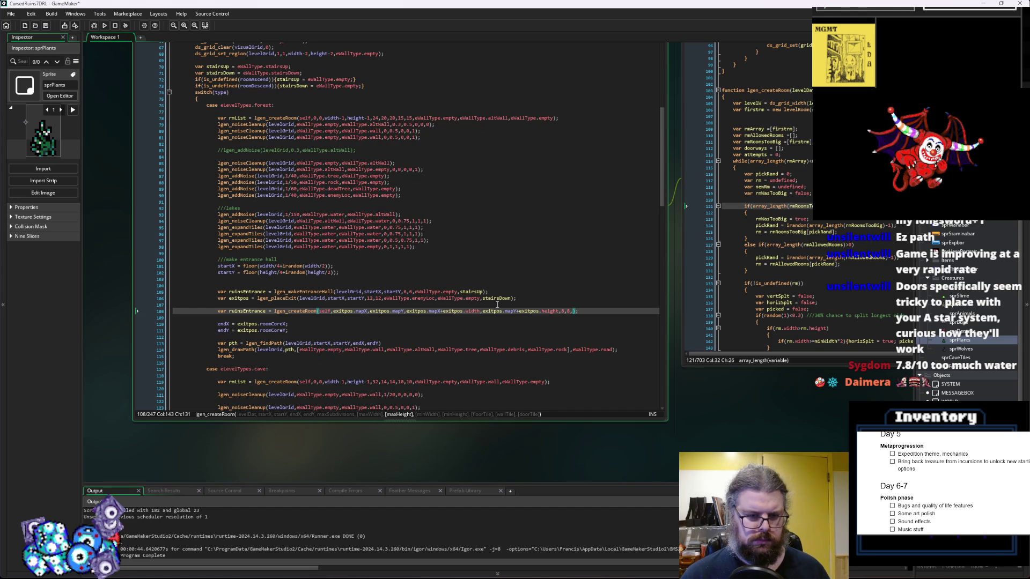
text(8,)
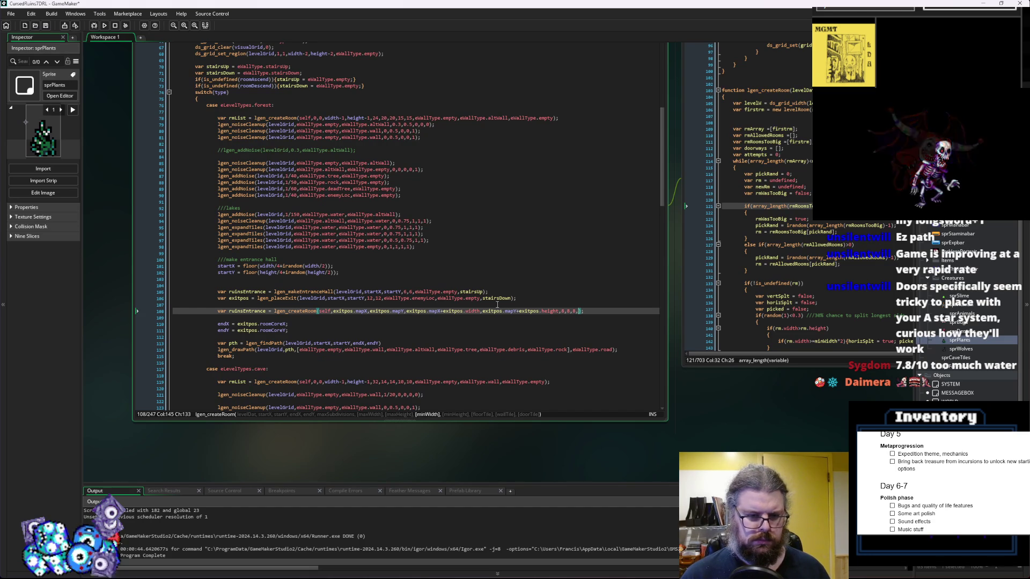
text(5,5,eWallTy)
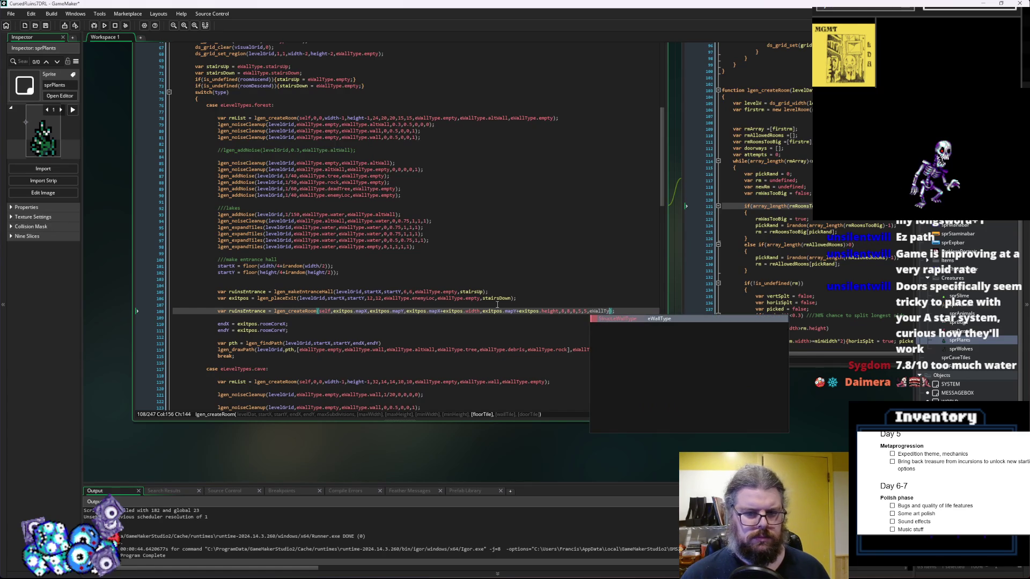
Finish the call with wall type arguments eWallType.empty and eWallType.wall
key(Return)
text(.empt)
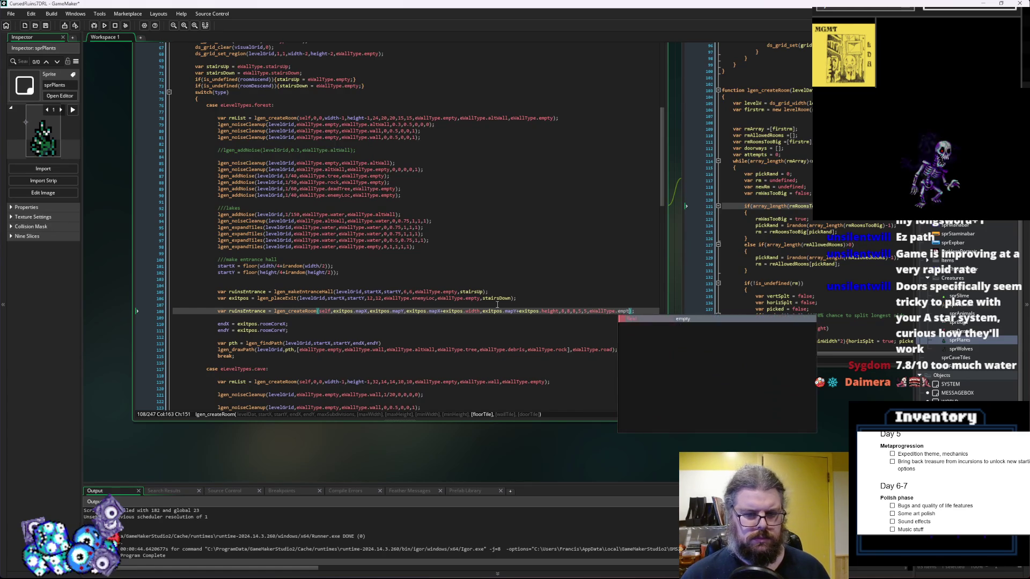
key(Return)
text(,eWallType.wall)
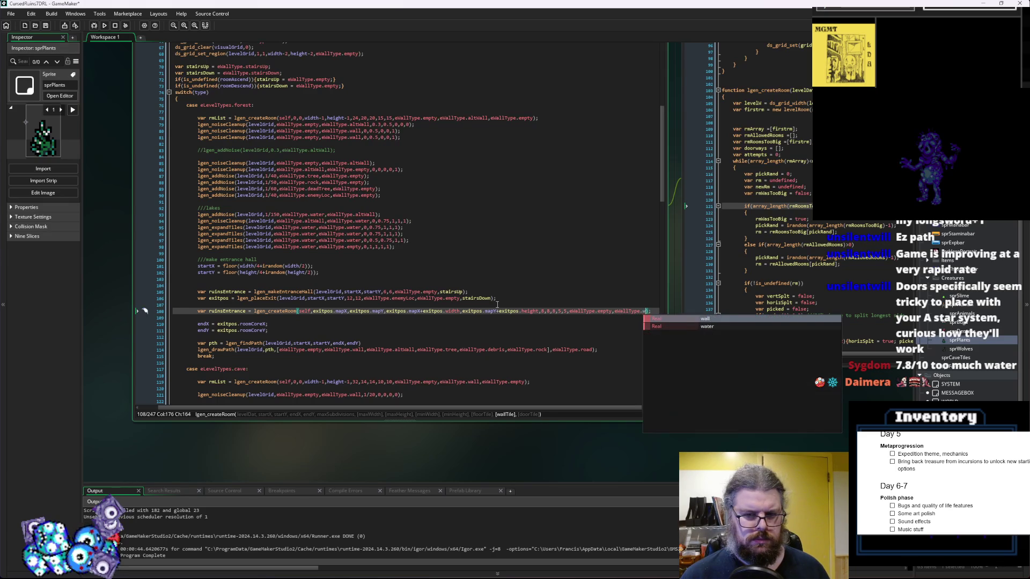
text(,)
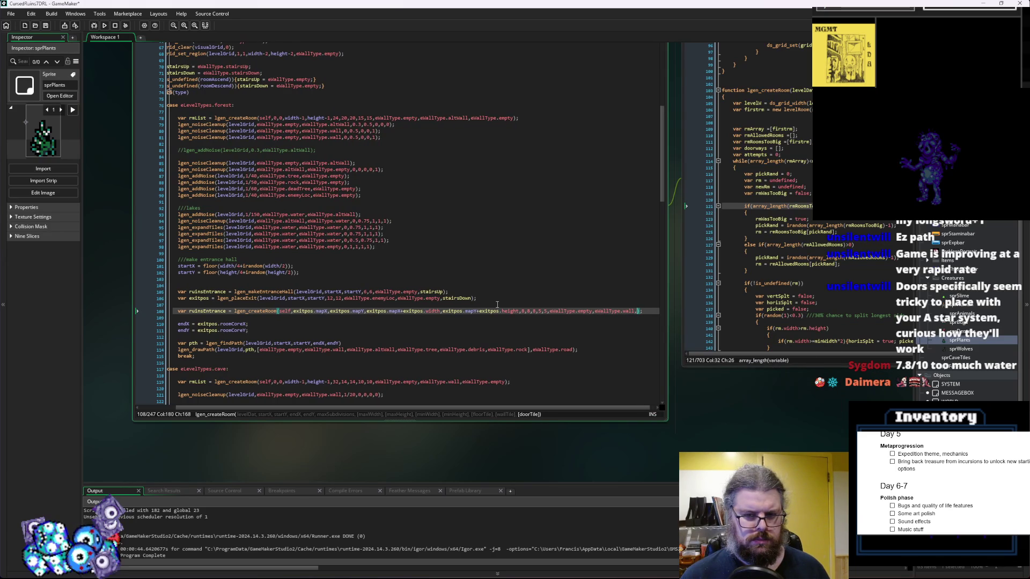
text(eWallTY)
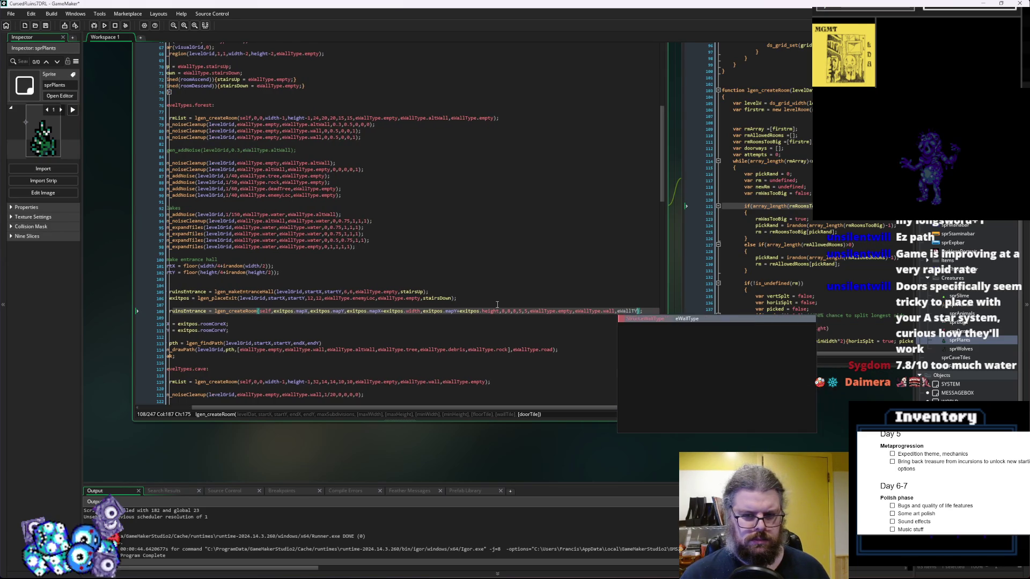
key(Return)
text(.)
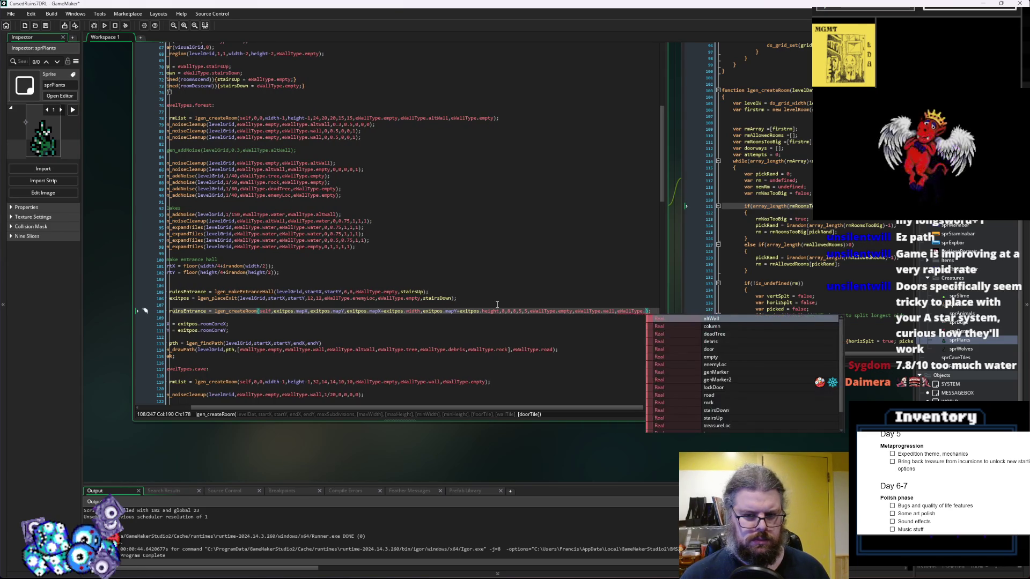
key(Escape)
key(Down)
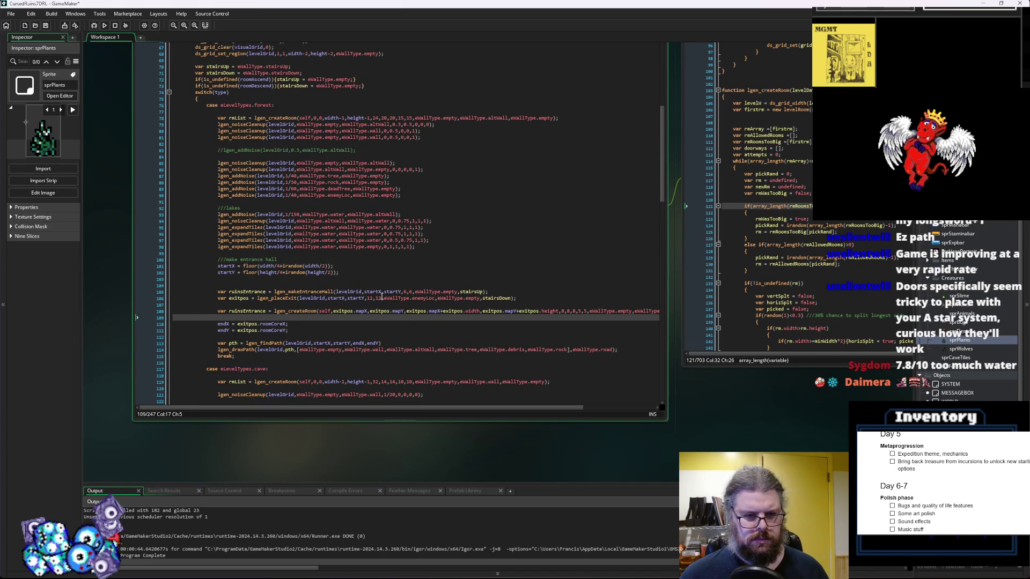
Try an exit size of 14 on line 106, then restore it to 12
click(375, 298)
key(BackSpace)
text(4)
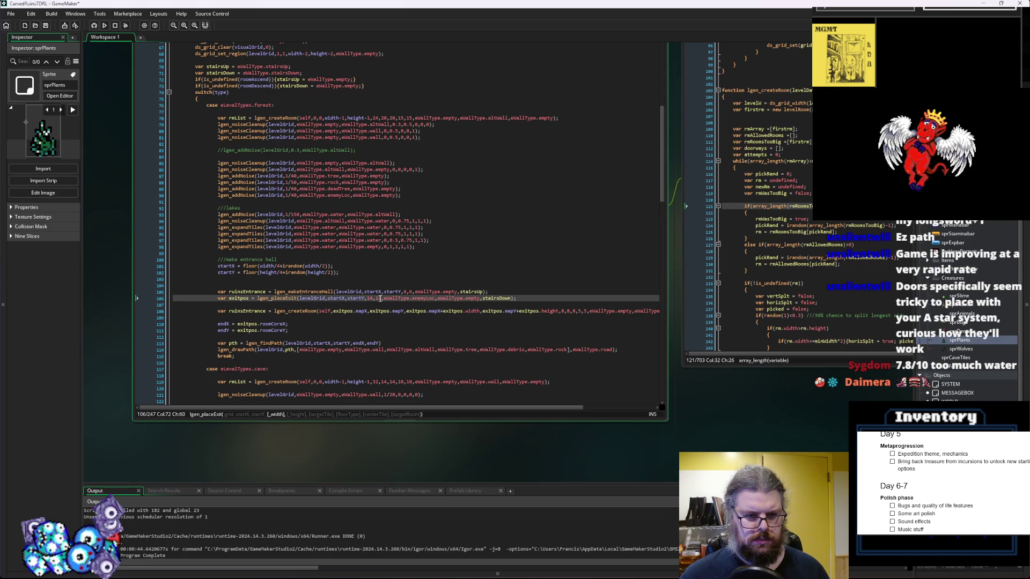
key(BackSpace)
text(2)
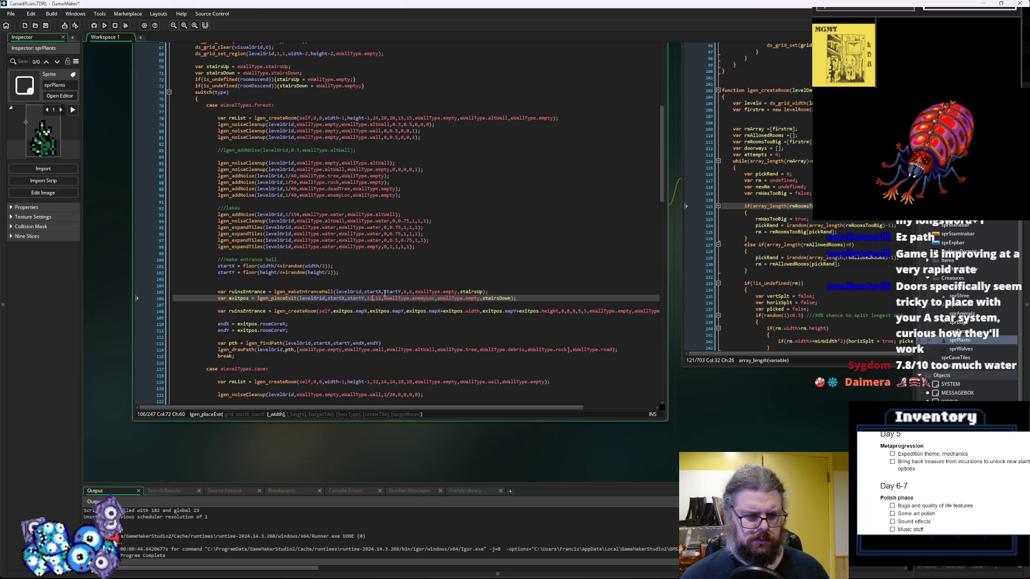
Pad the lgen_createRoom bounds on line 108 to mapX-4, mapY-4, width+4 and height+4
key(Down)
key(Down)
key(Left)
key(Left)
text(-4)
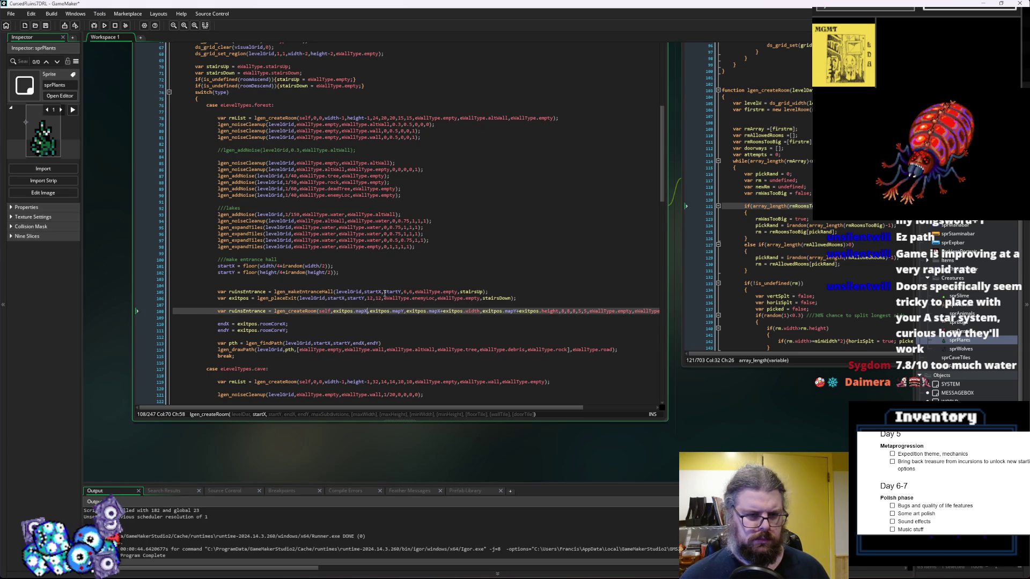
key(Right)
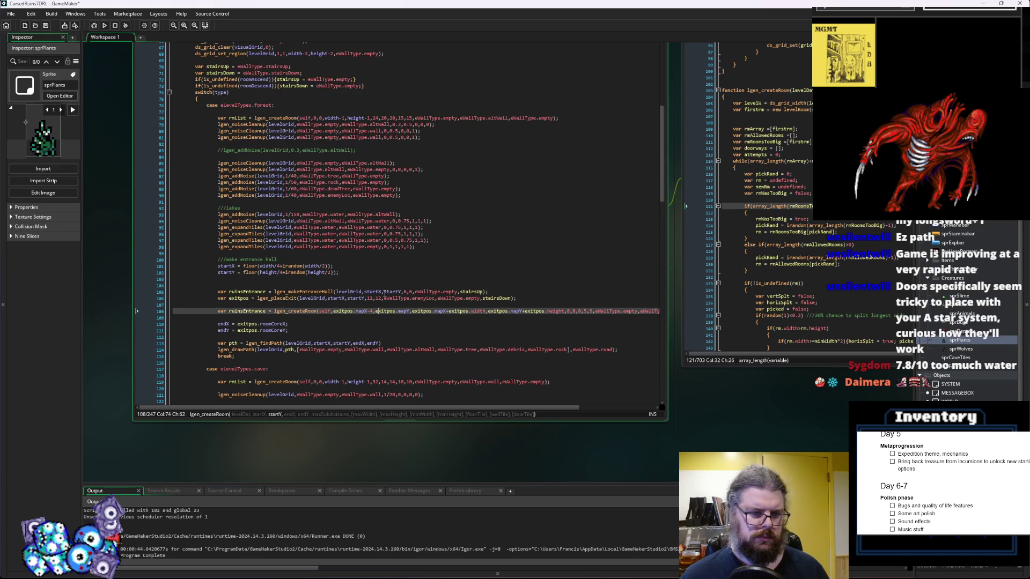
text(-4)
key(Right)
key(Right)
key(Right)
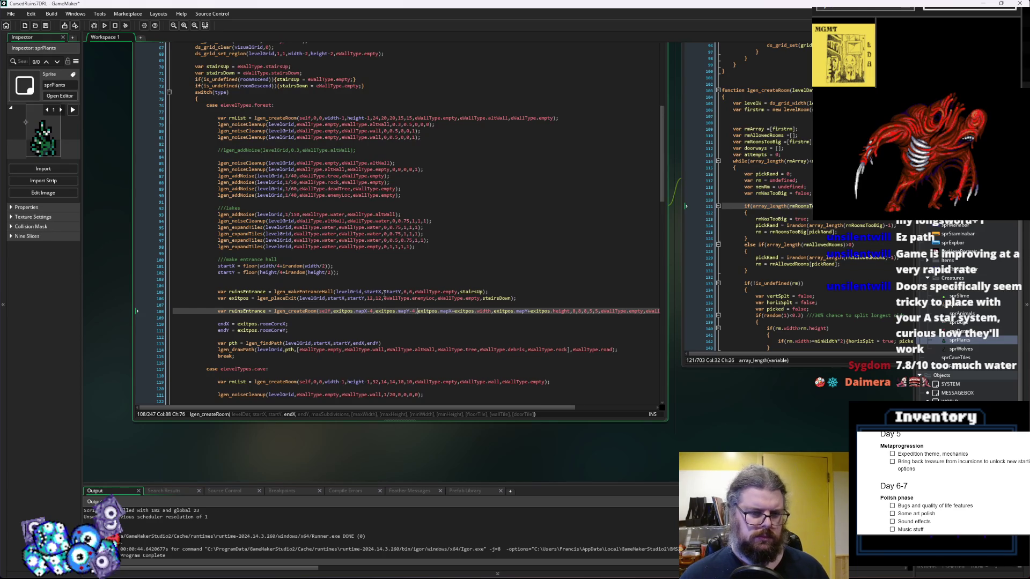
key(Right)
key(Right)
key(Right)
text(+4)
key(Right)
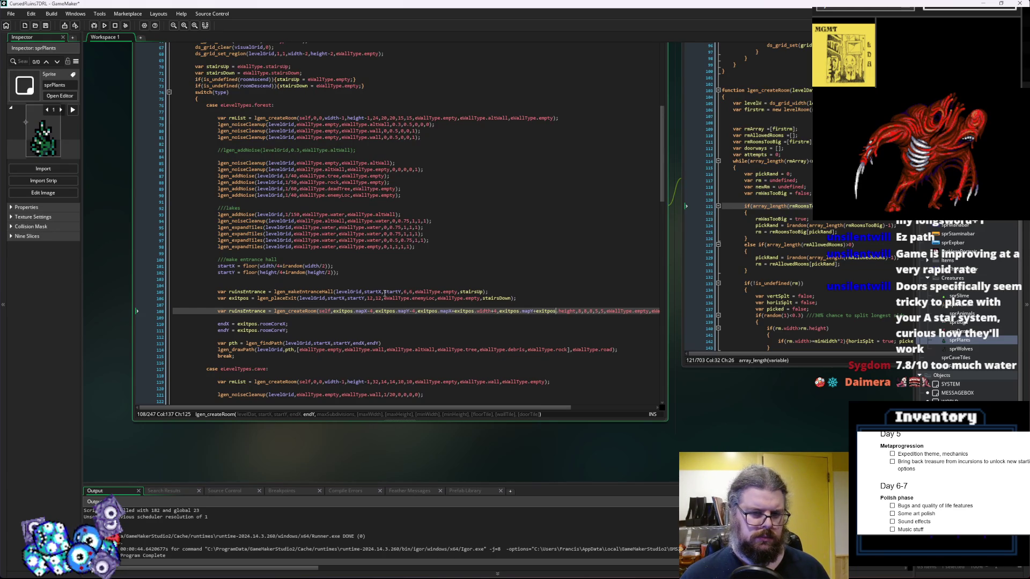
text(+4)
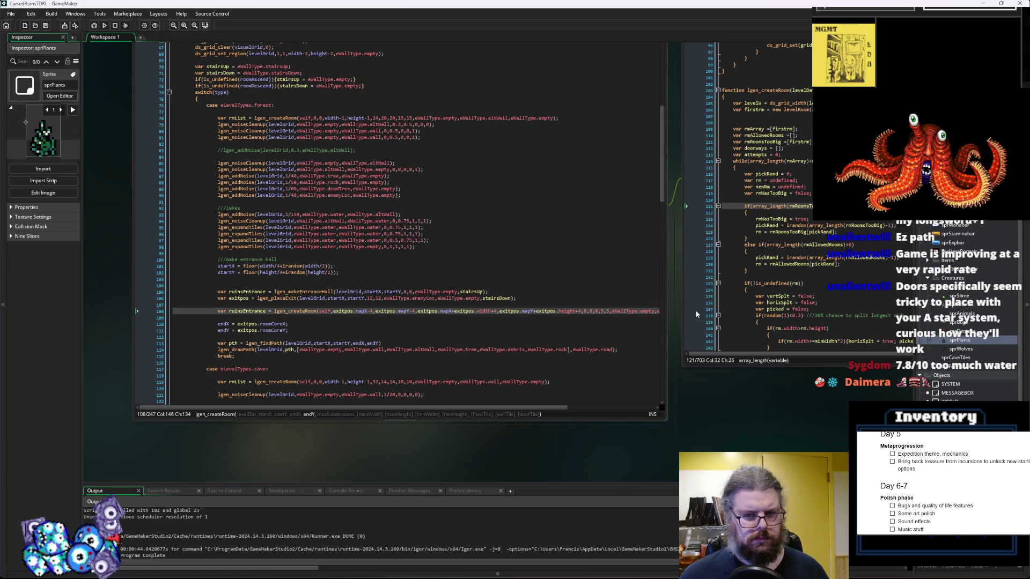
Widen the code editor and select the ruined-dungeon noiseCleanup and addNoise lines 205–210
drag(668, 321, 775, 325)
click(625, 326)
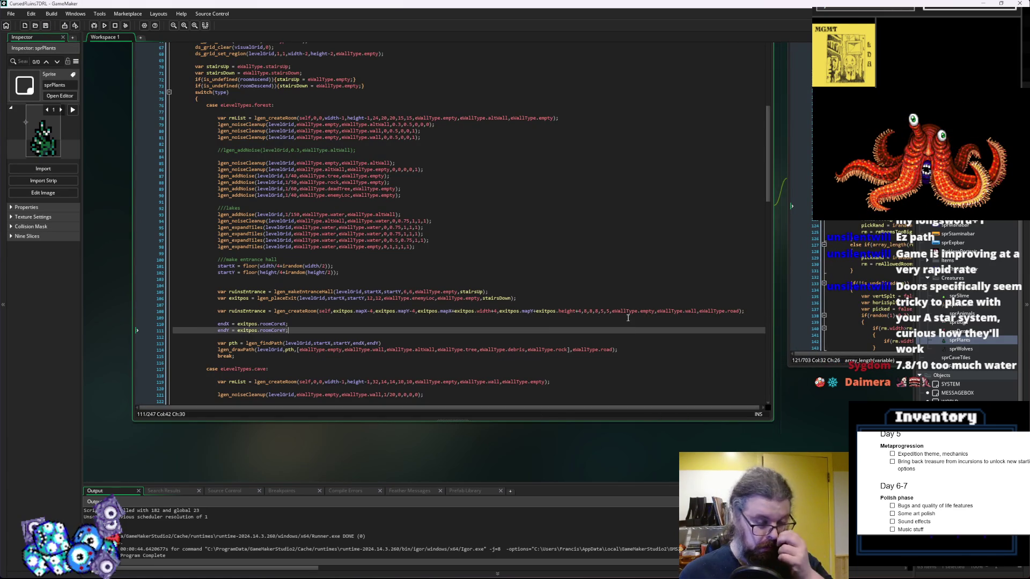
click(45, 27)
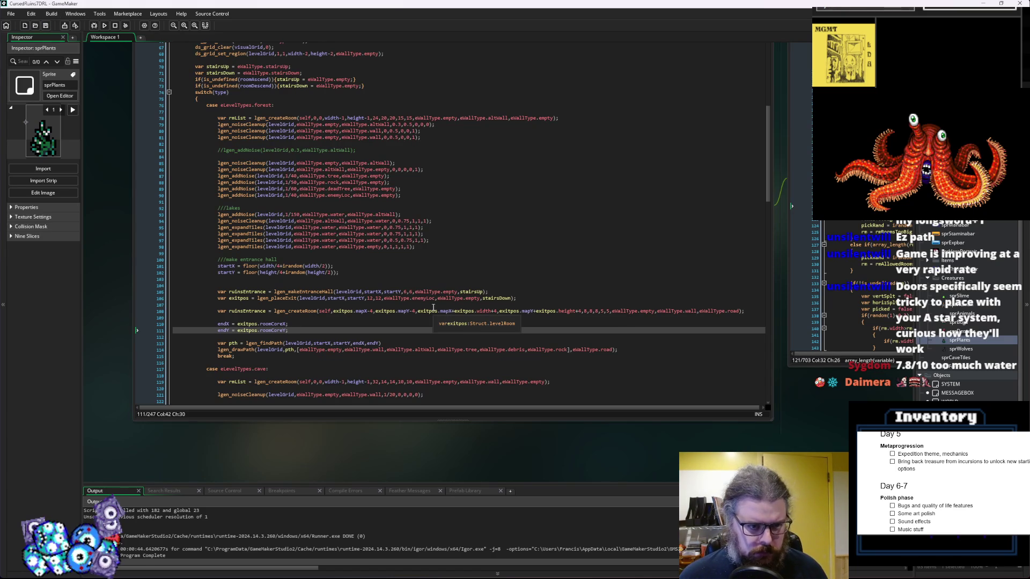
scroll(433, 307, down, 7)
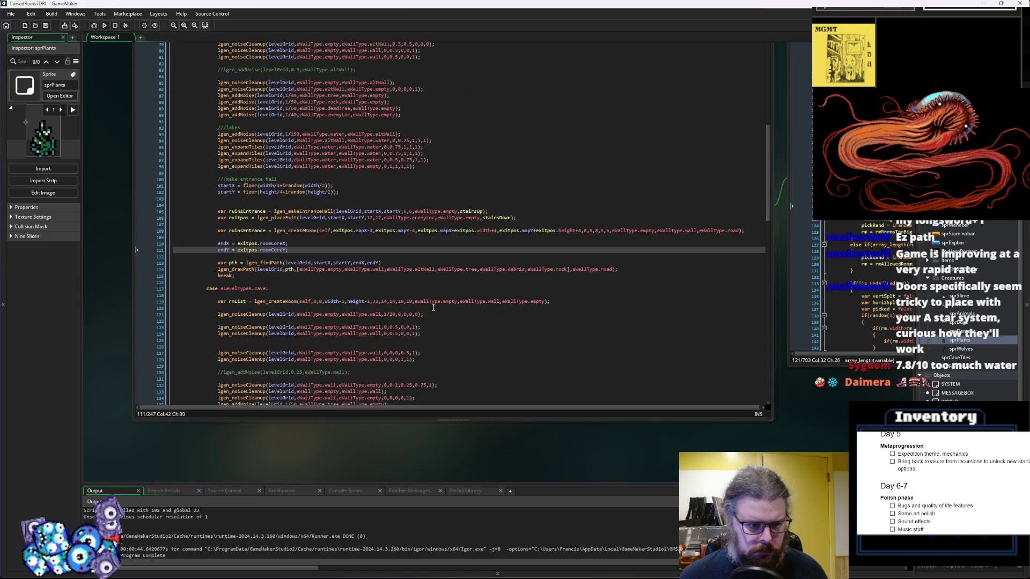
scroll(287, 283, down, 18)
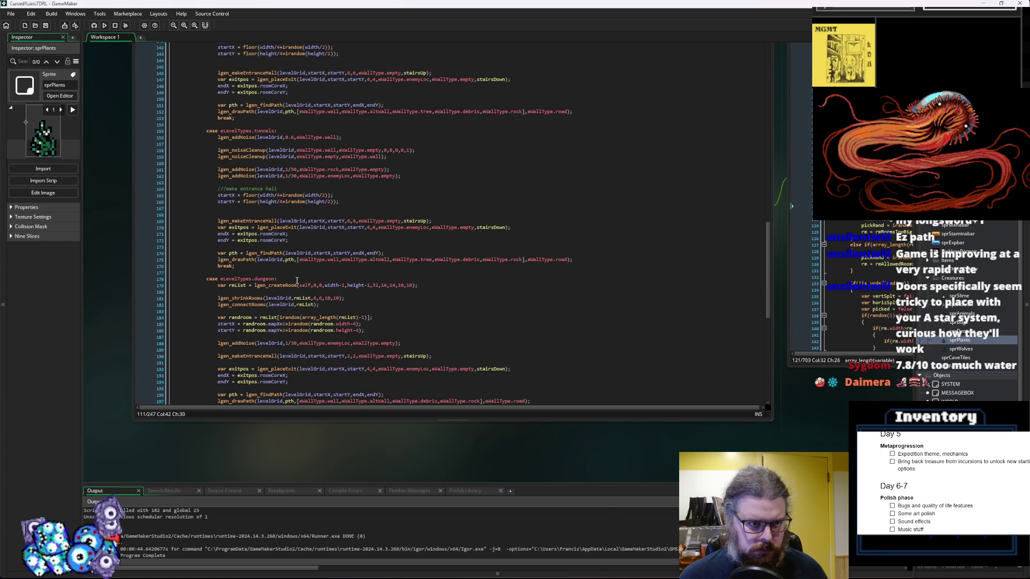
scroll(296, 281, down, 8)
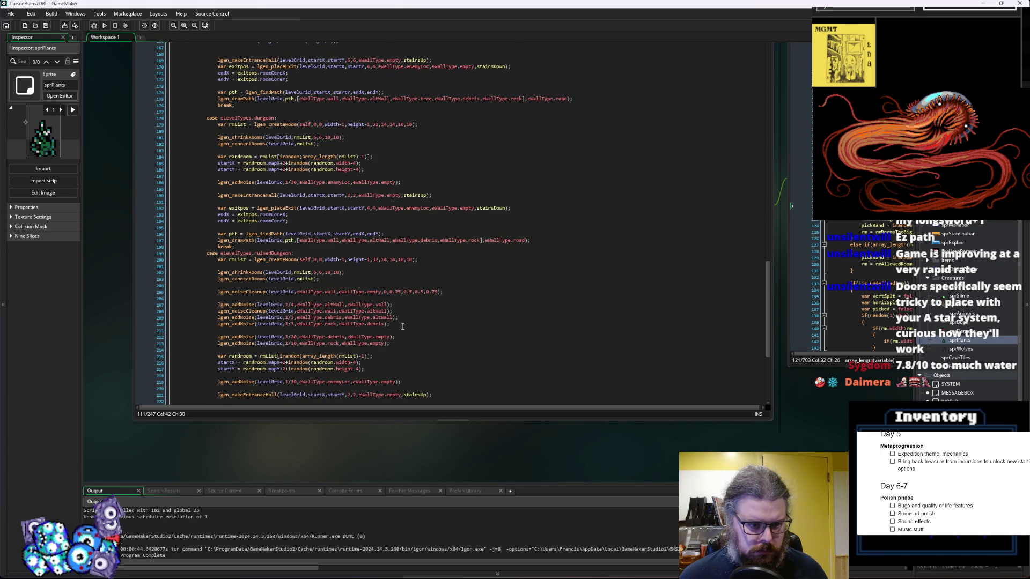
drag(405, 324, 243, 315)
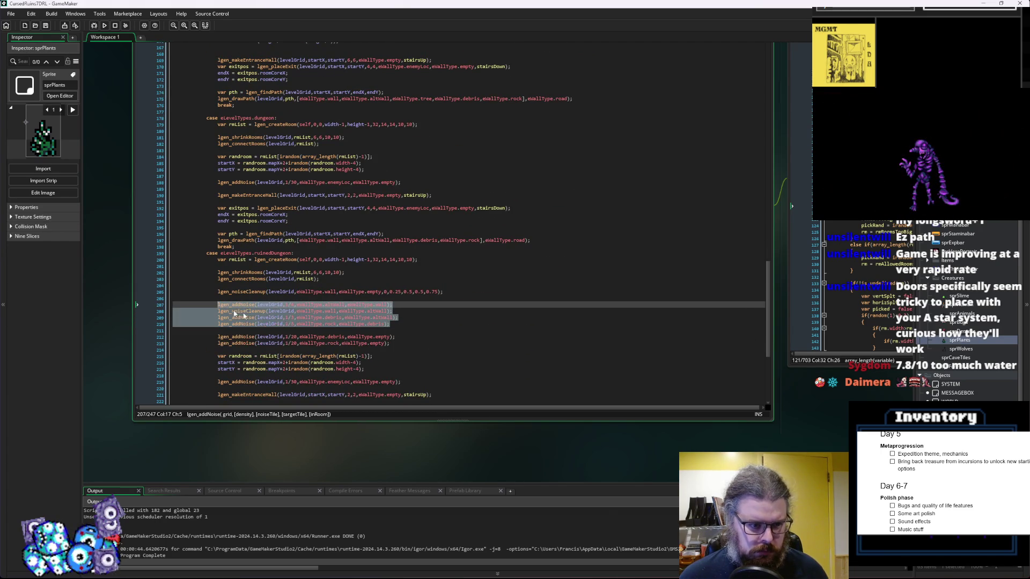
click(415, 315)
click(400, 324)
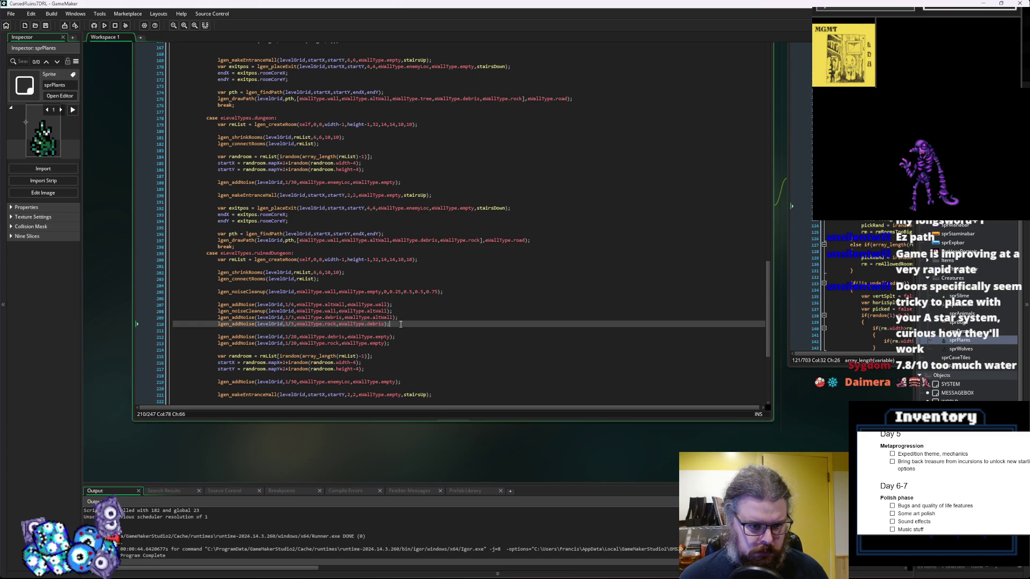
click(403, 292)
click(409, 318)
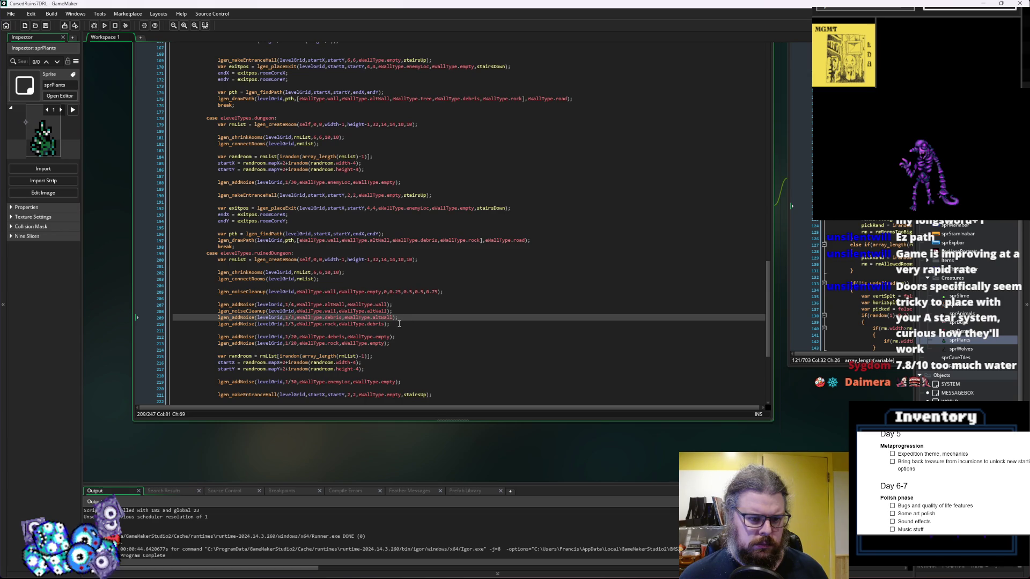
mouse_move(399, 324)
mouse_down()
mouse_move(257, 309)
mouse_move(218, 292)
mouse_up()
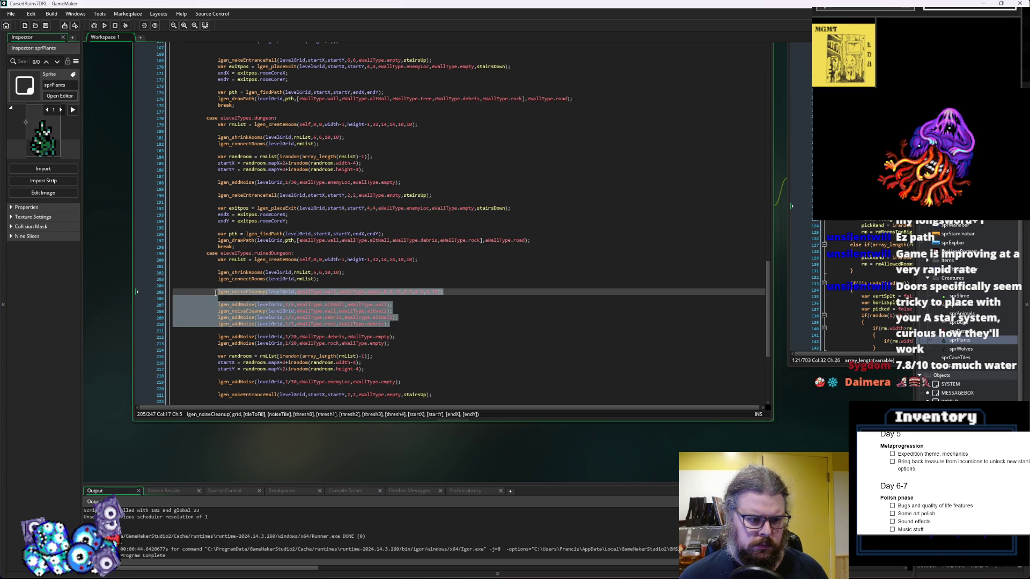
Paste the copied noise lines into the forest case below the ruinsEntrance line
click(414, 323)
click(439, 293)
key(Left)
scroll(442, 295, up, 15)
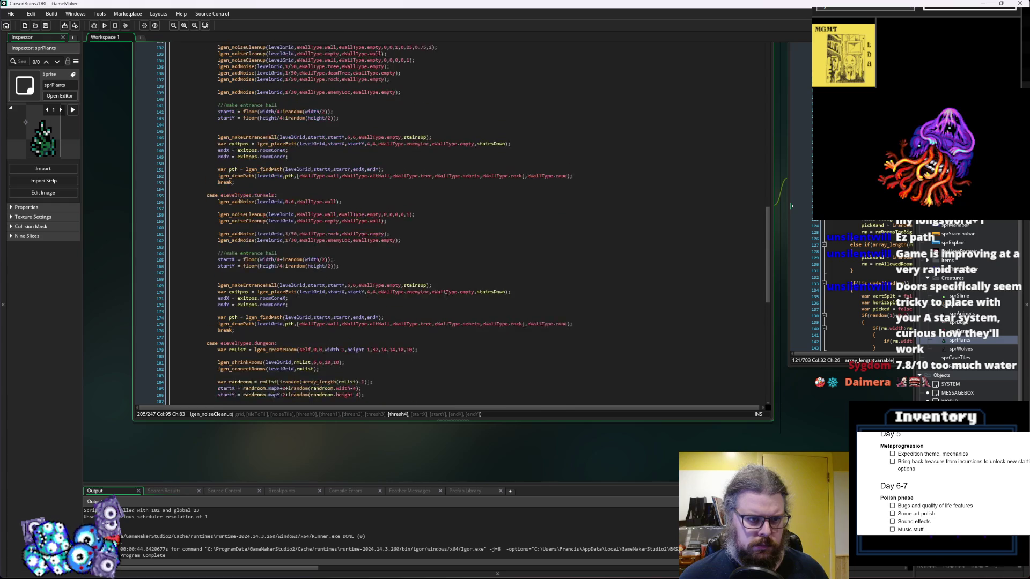
scroll(445, 297, up, 1)
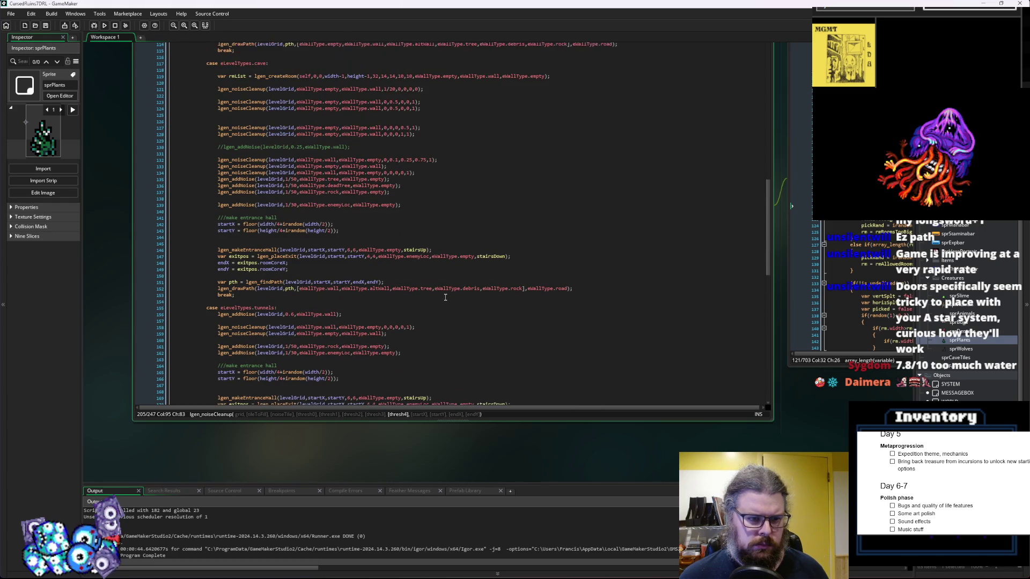
scroll(446, 298, up, 9)
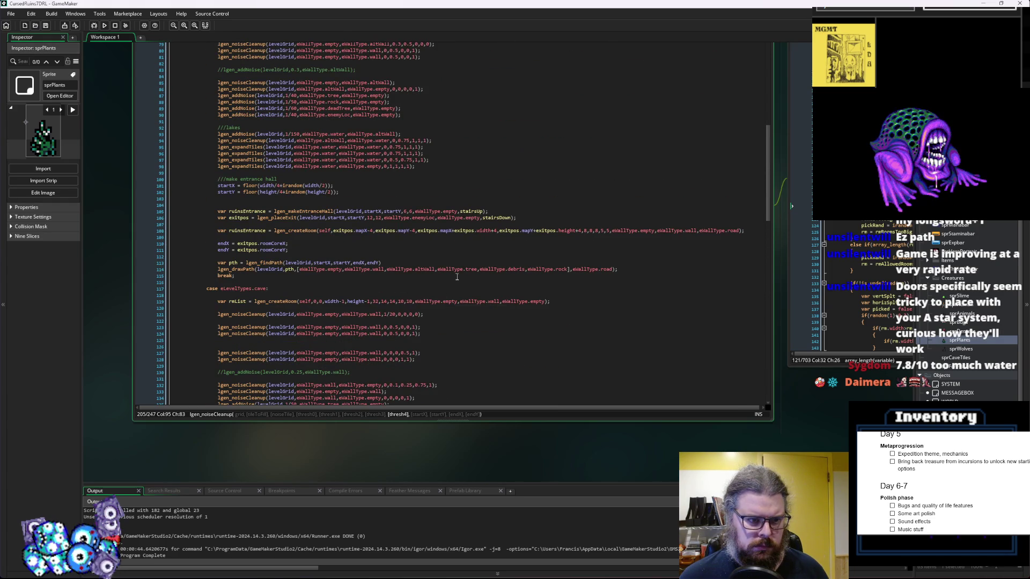
scroll(455, 284, up, 4)
click(504, 278)
click(719, 255)
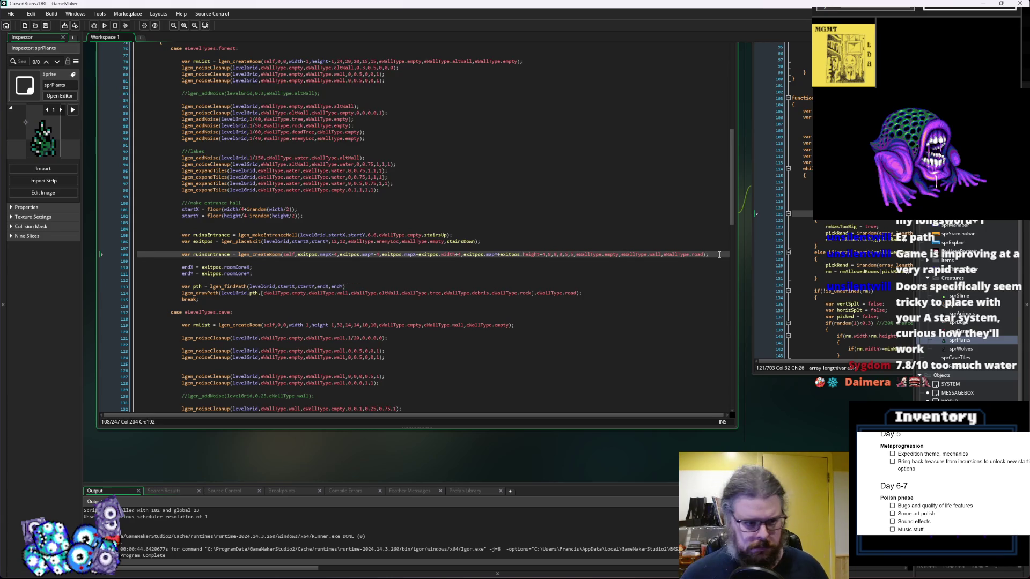
key(ctrl+v)
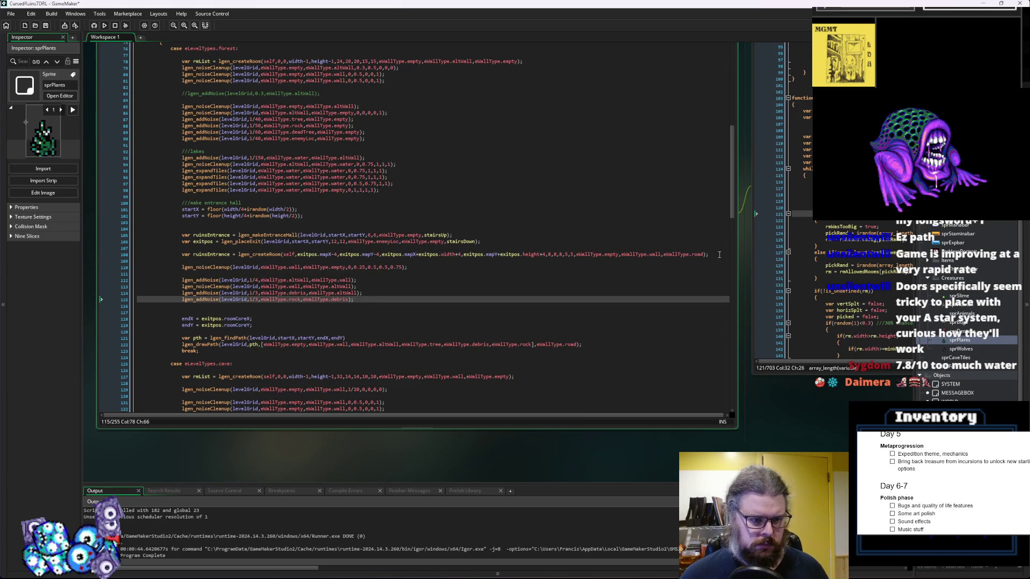
Remove the extra blank line and change the forest exit size from 12,12 to 20,20
click(314, 248)
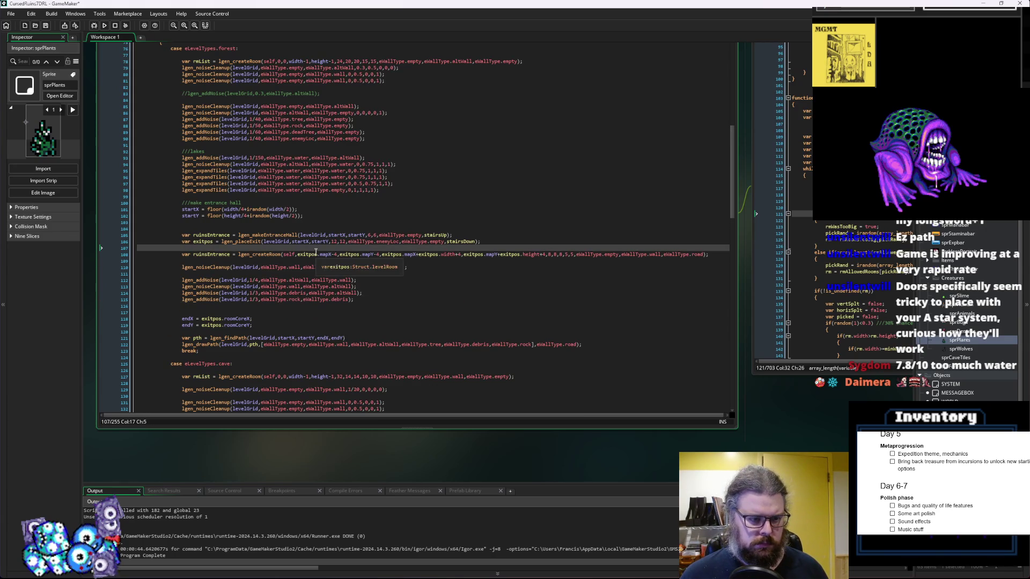
click(221, 273)
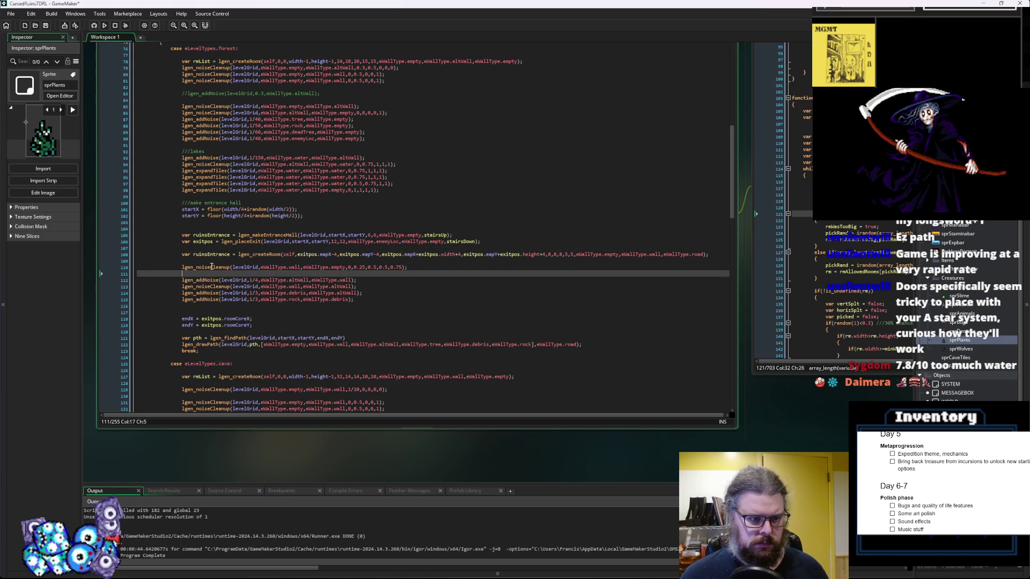
key(BackSpace)
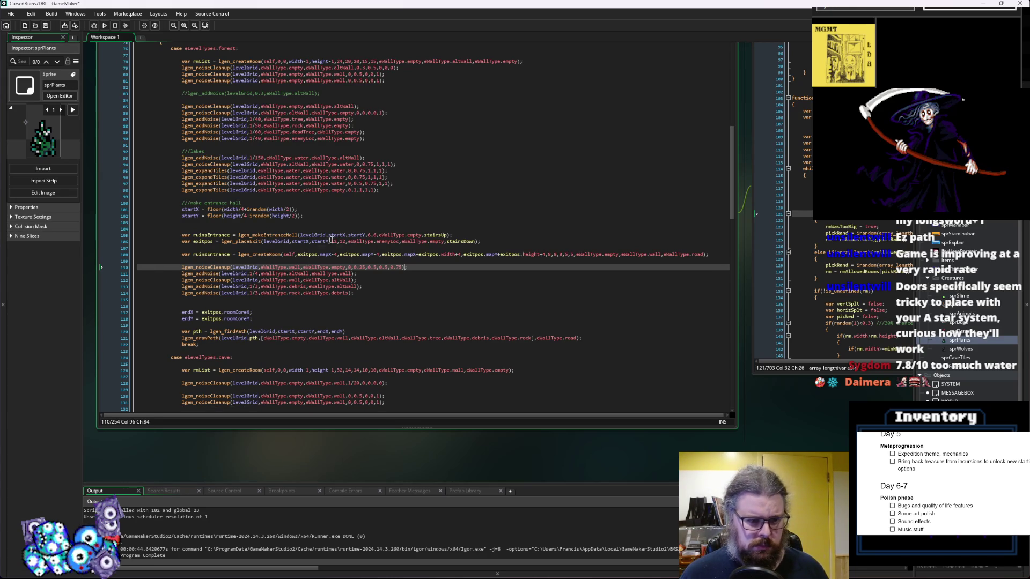
click(337, 242)
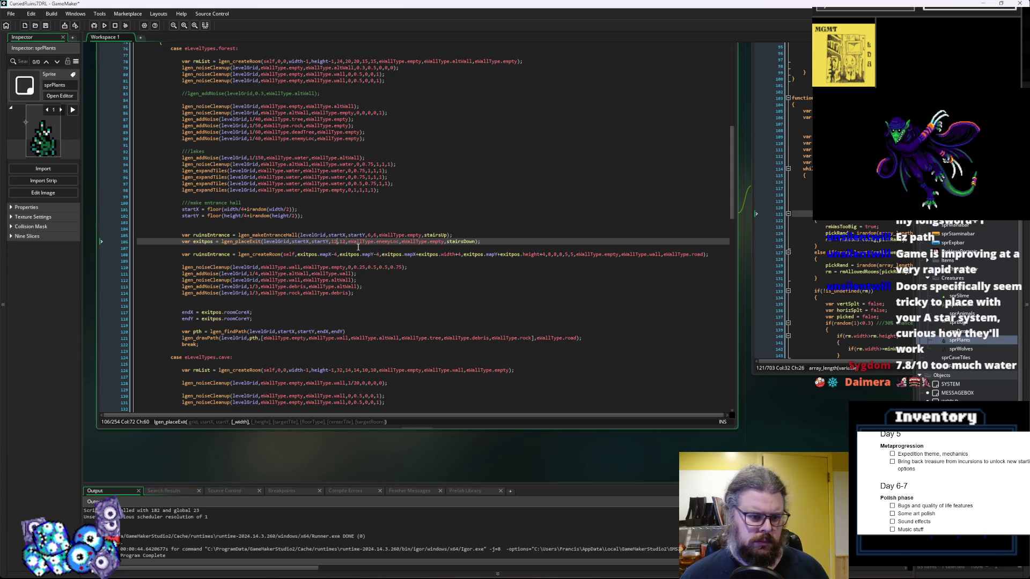
text(20)
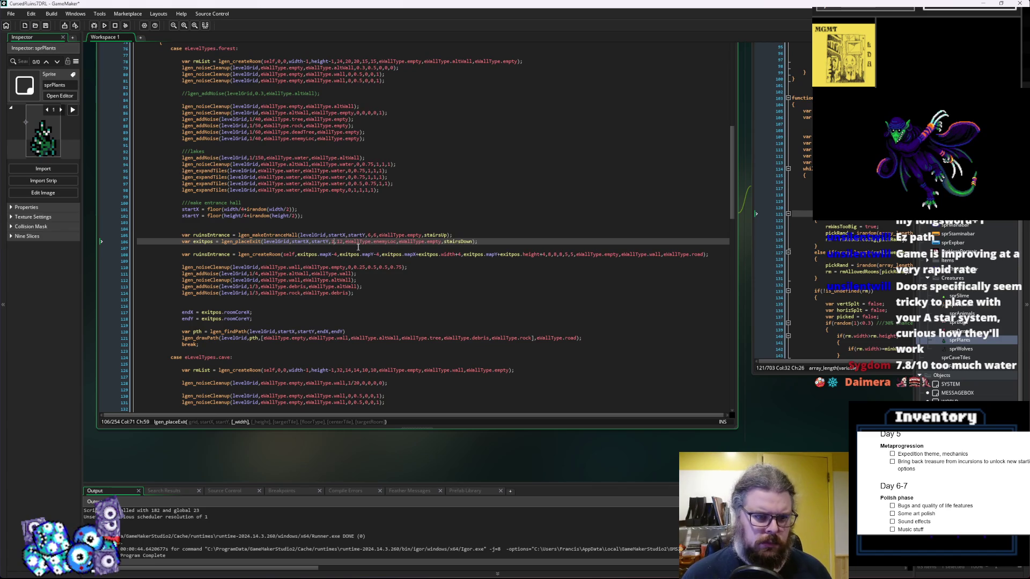
key(Right)
key(Delete)
key(Delete)
text(20)
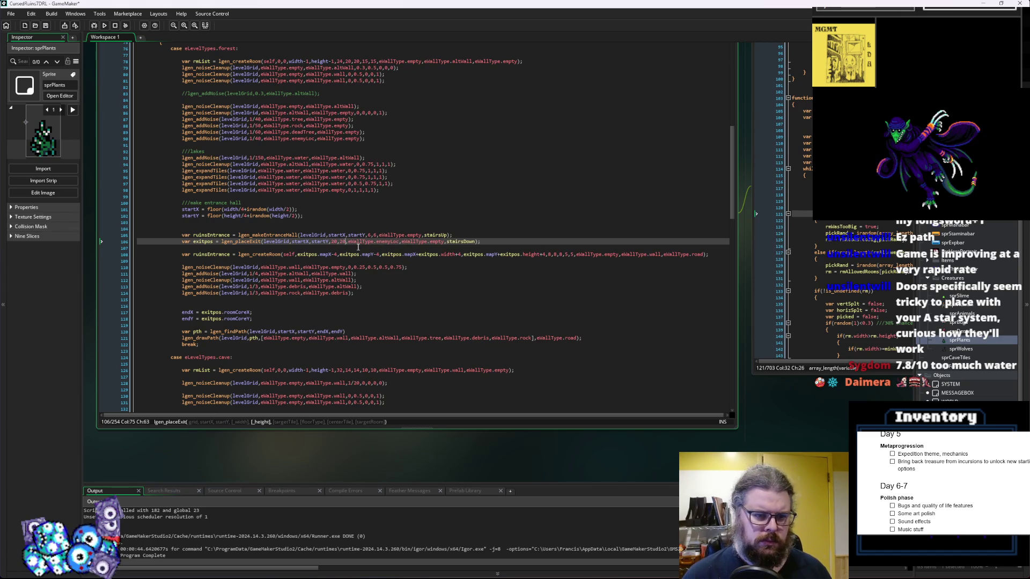
key(Right)
key(Right)
key(Right)
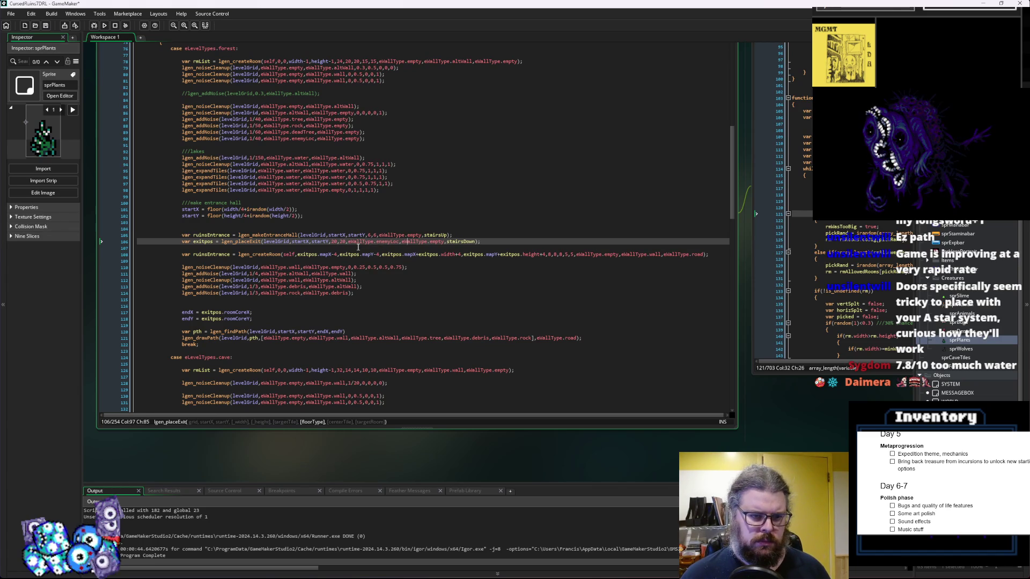
key(Left)
key(Left)
key(Left)
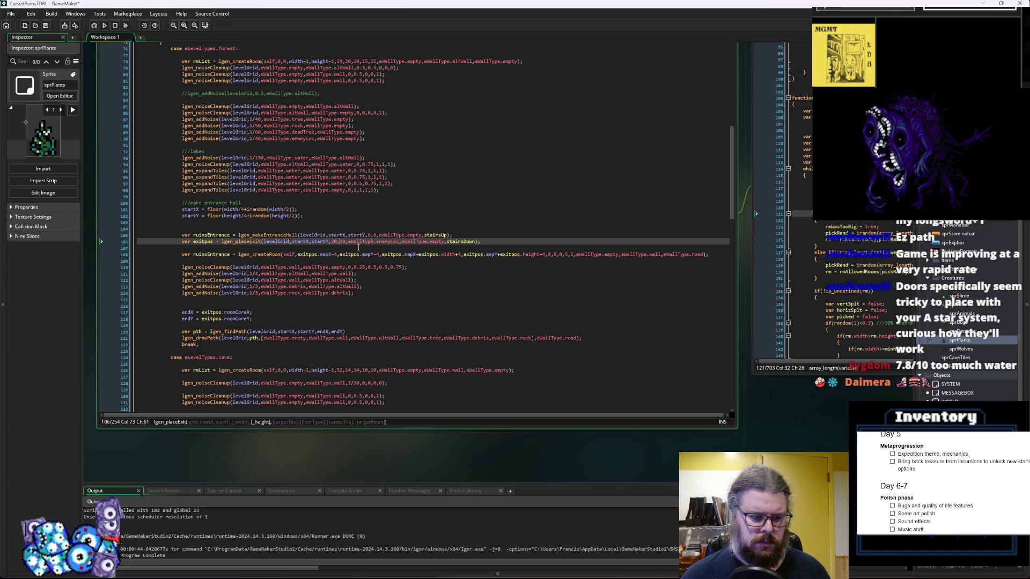
Strip the -4/+4 offsets from the exitpos arguments of lgen_createRoom
key(Down)
key(Down)
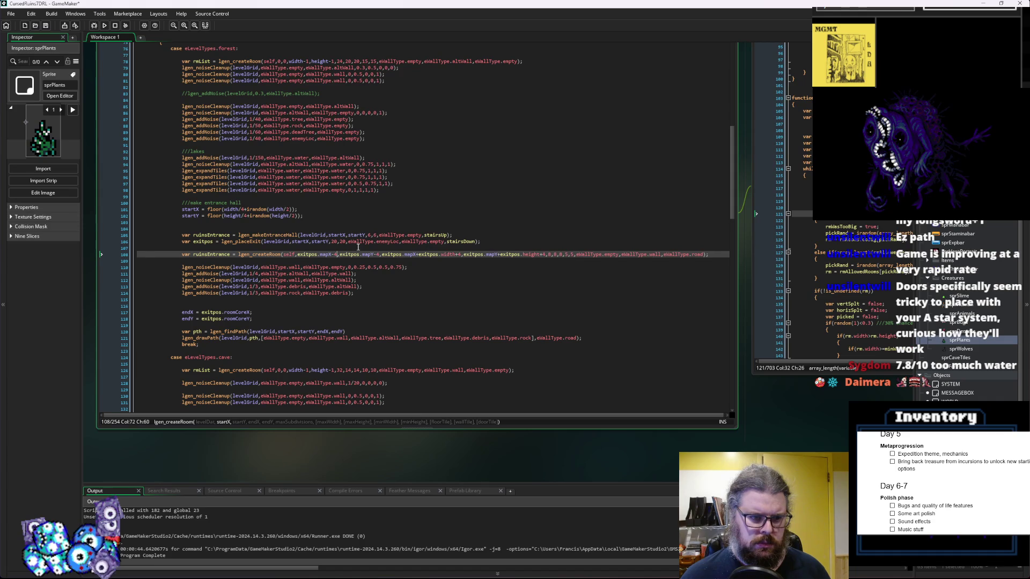
key(BackSpace)
key(BackSpace)
key(Right)
key(Right)
key(Right)
key(BackSpace)
key(BackSpace)
key(Right)
key(Right)
key(Right)
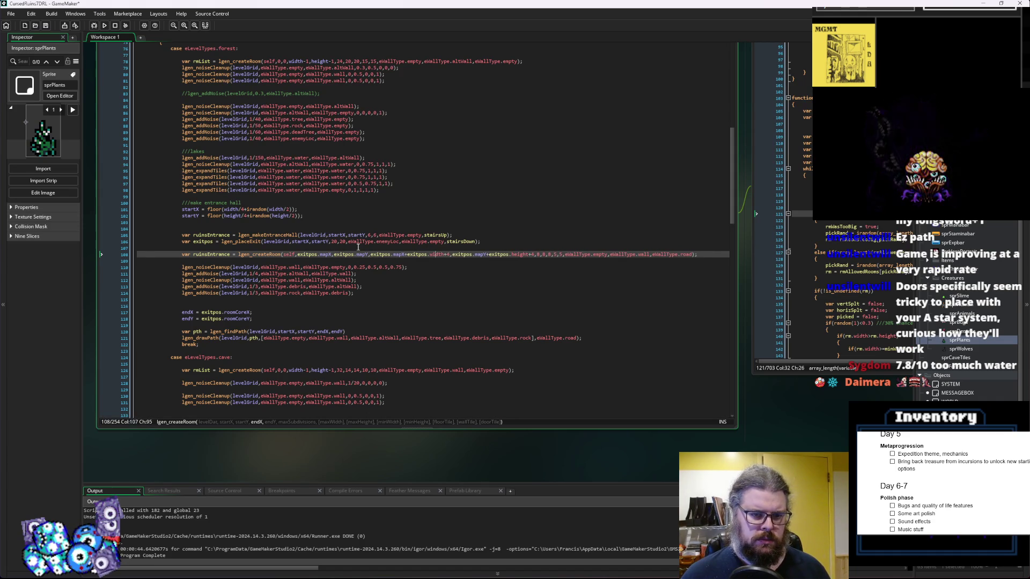
key(Right)
key(Right)
key(Right)
key(BackSpace)
key(BackSpace)
key(Right)
key(Right)
key(Right)
key(Right)
key(BackSpace)
key(BackSpace)
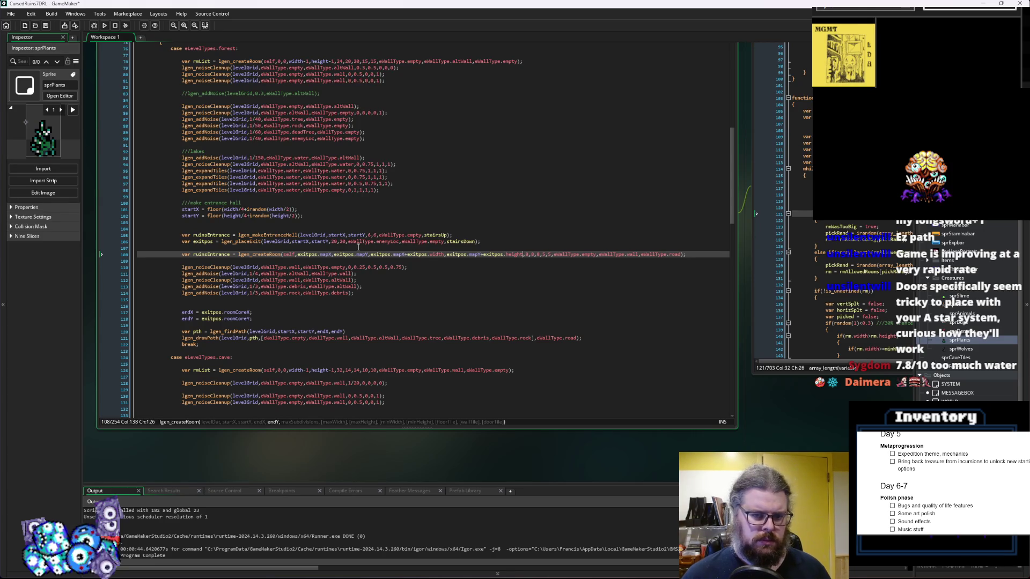
click(333, 254)
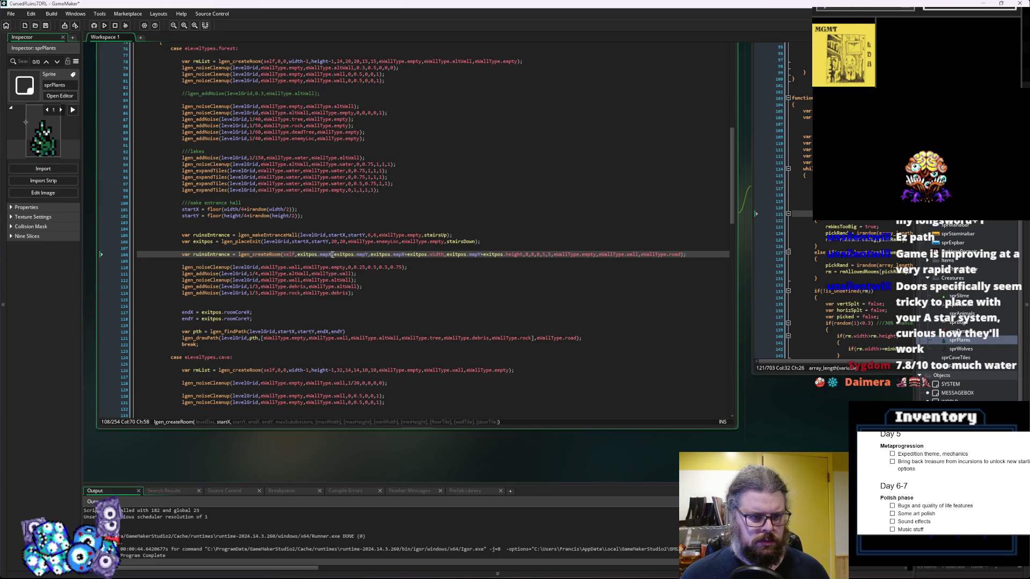
Insert a new 'var endX' line above the ruinsEntrance call
click(404, 267)
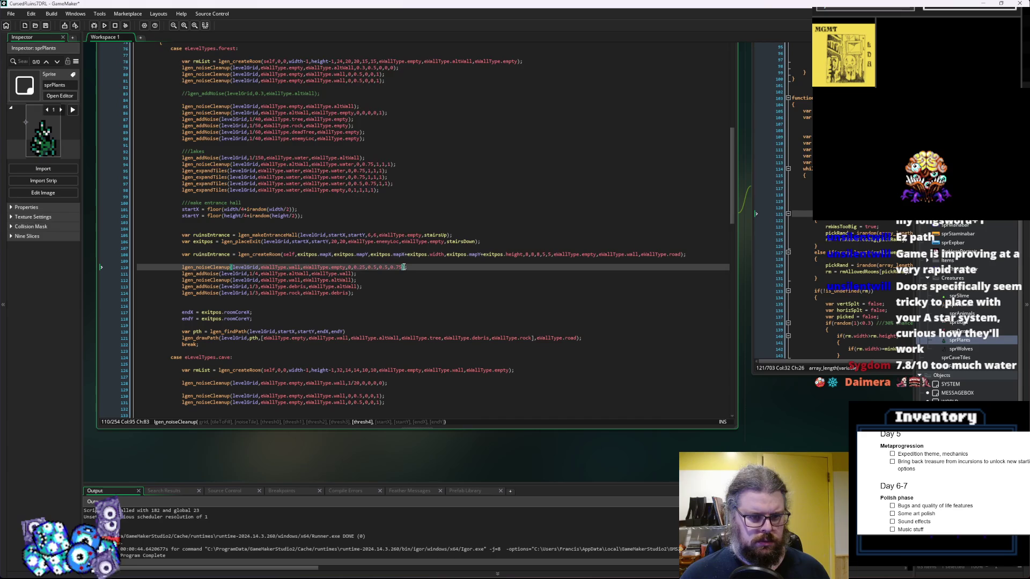
click(405, 261)
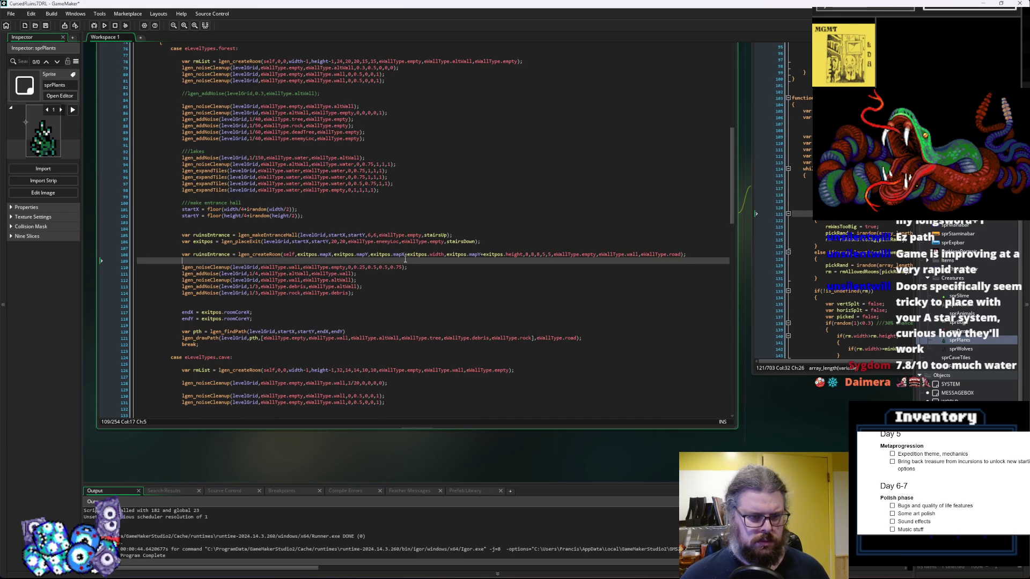
key(Up)
key(Up)
key(Return)
text(var endX =)
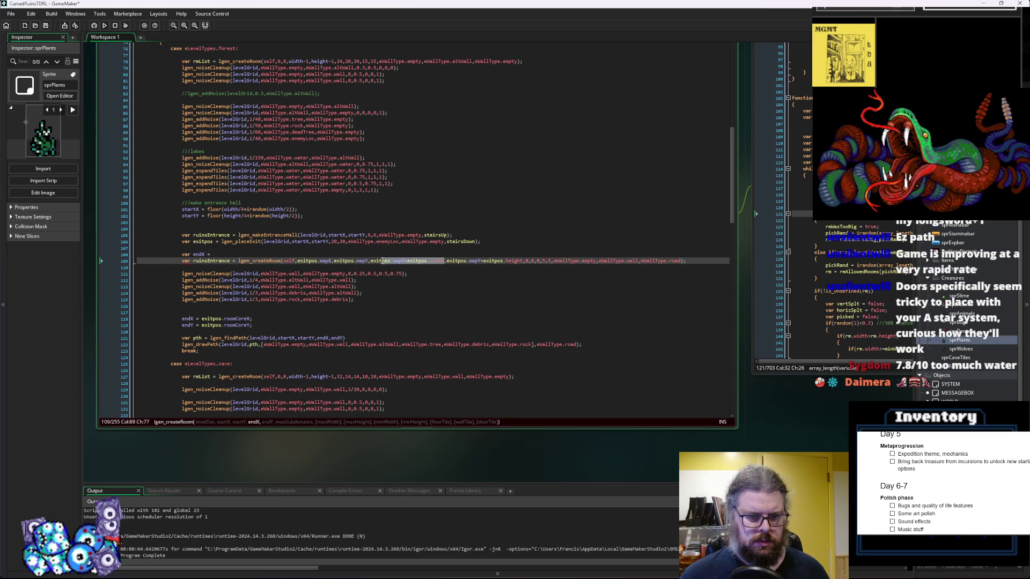
Define endX as exitpos.mapX+exitpos.width and endY using exitpos.mapY plus the exit's height
key(Up)
key(Down)
text(exitpos.mapX+exitpos.width;)
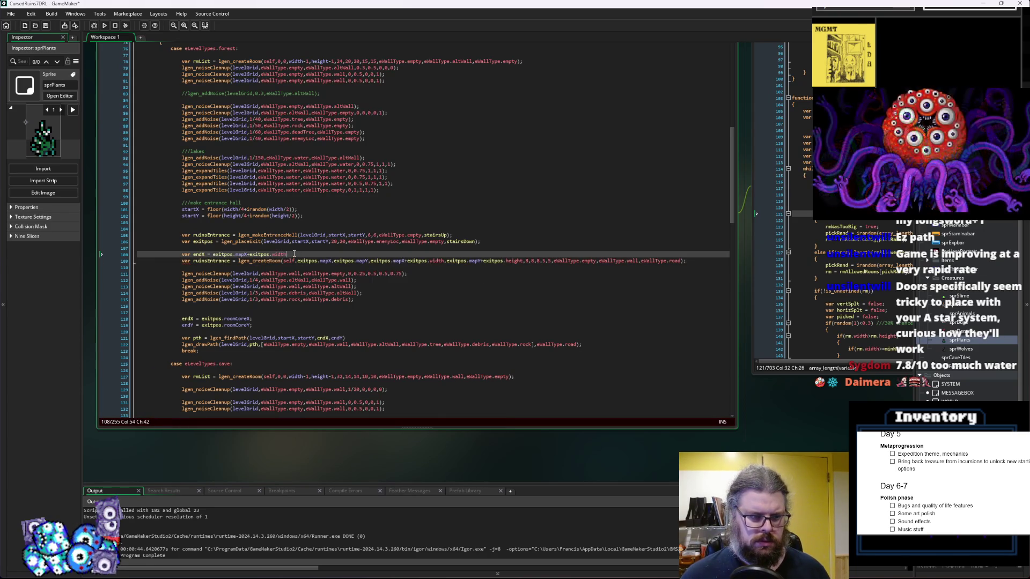
key(Return)
text(var endY )
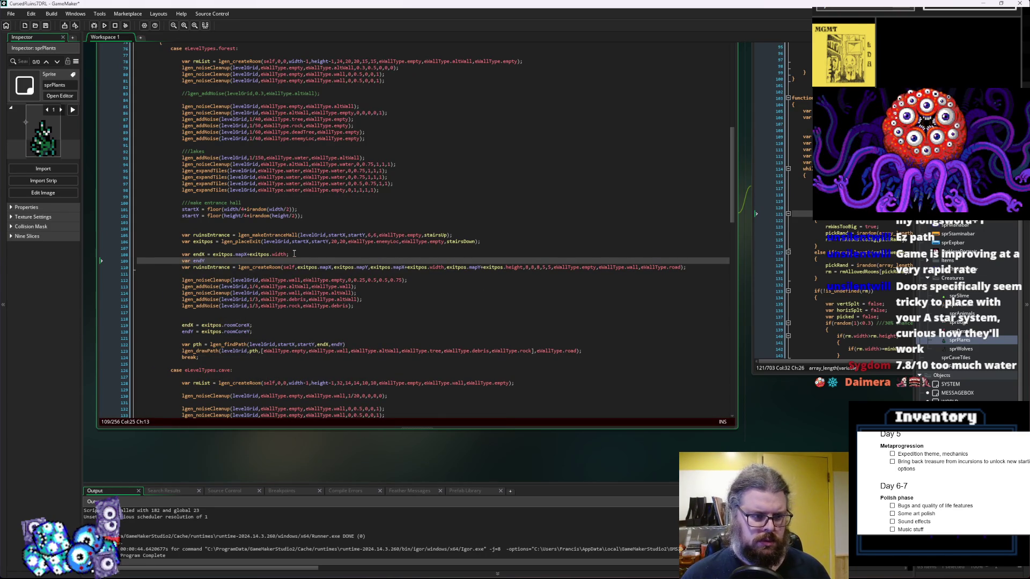
text(= exitpos.mapX+exitpos.width)
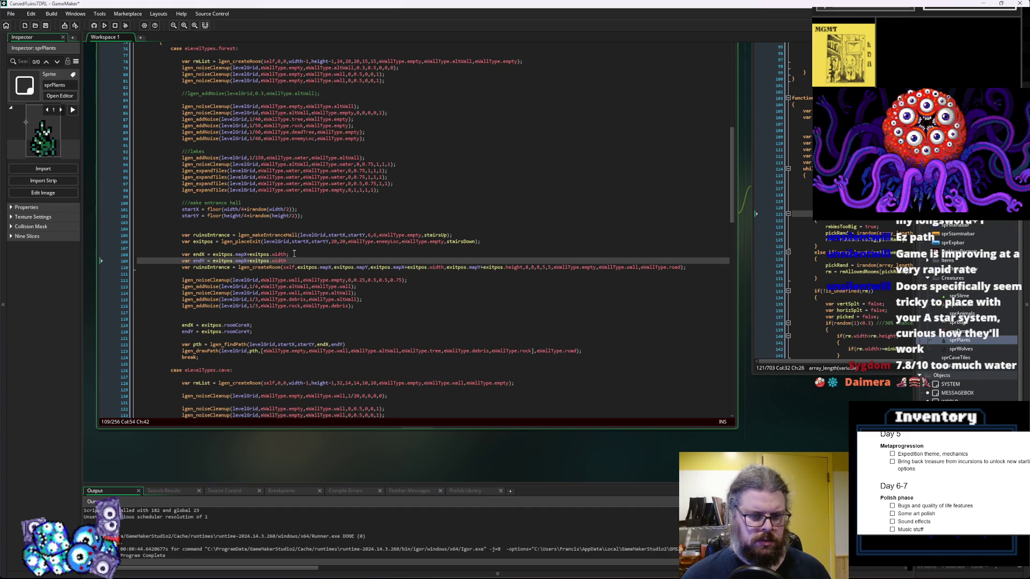
click(446, 267)
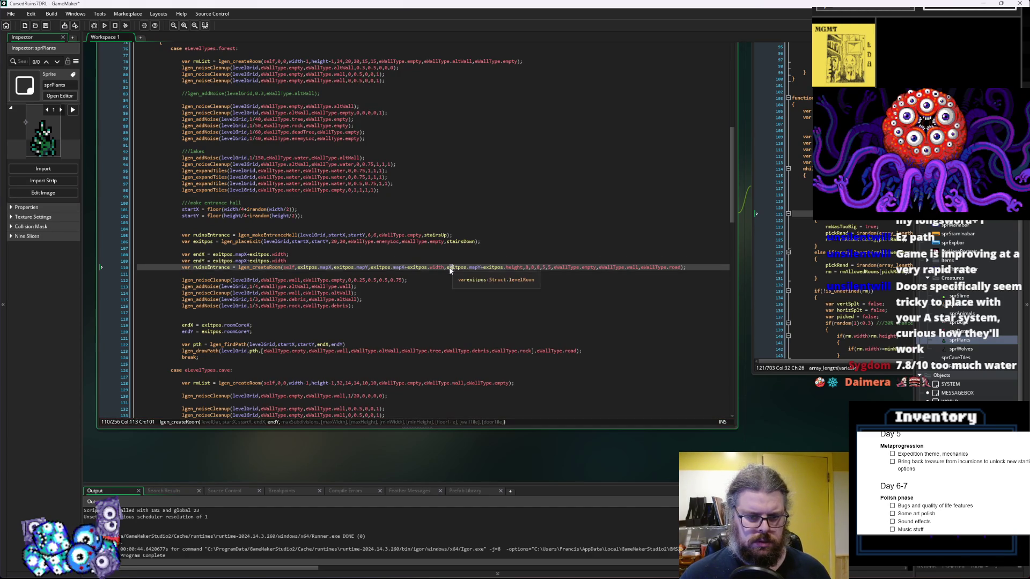
drag(446, 267, 523, 271)
key(ctrl+c)
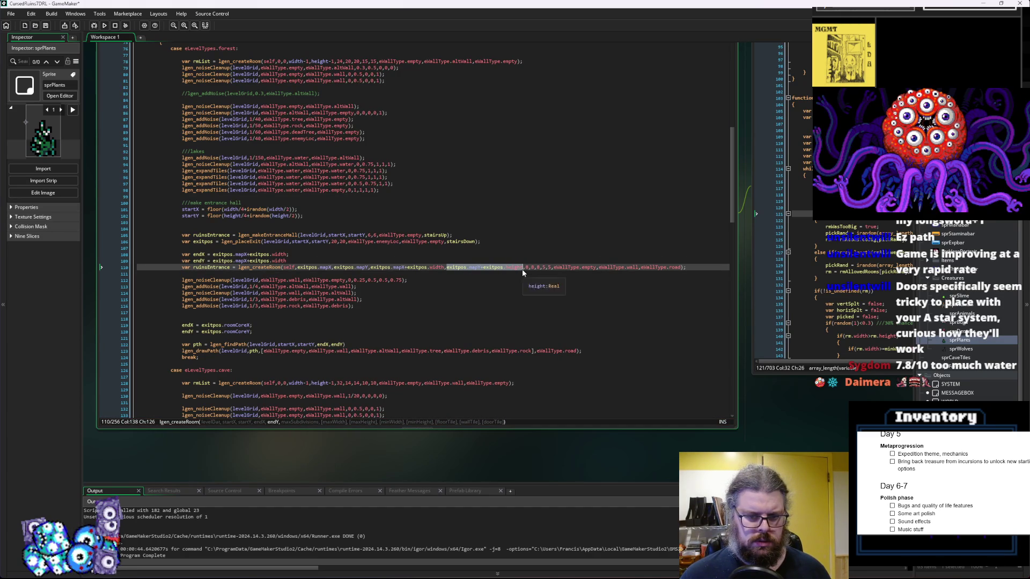
click(222, 262)
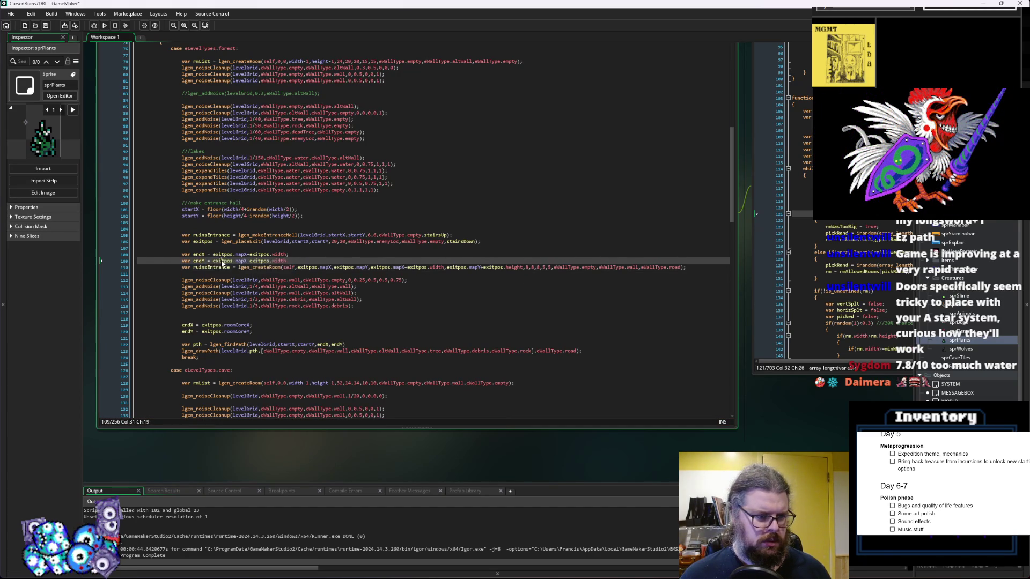
shift+click(296, 261)
key(ctrl+v)
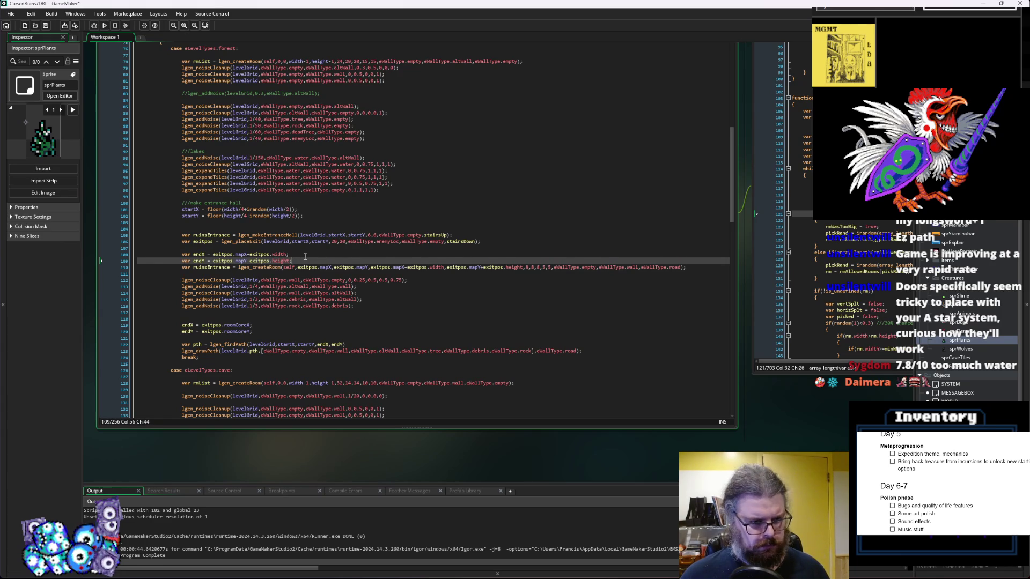
Add var startX = exitpos.mapX and var startY = exitpos.mapY above the end variables
click(315, 247)
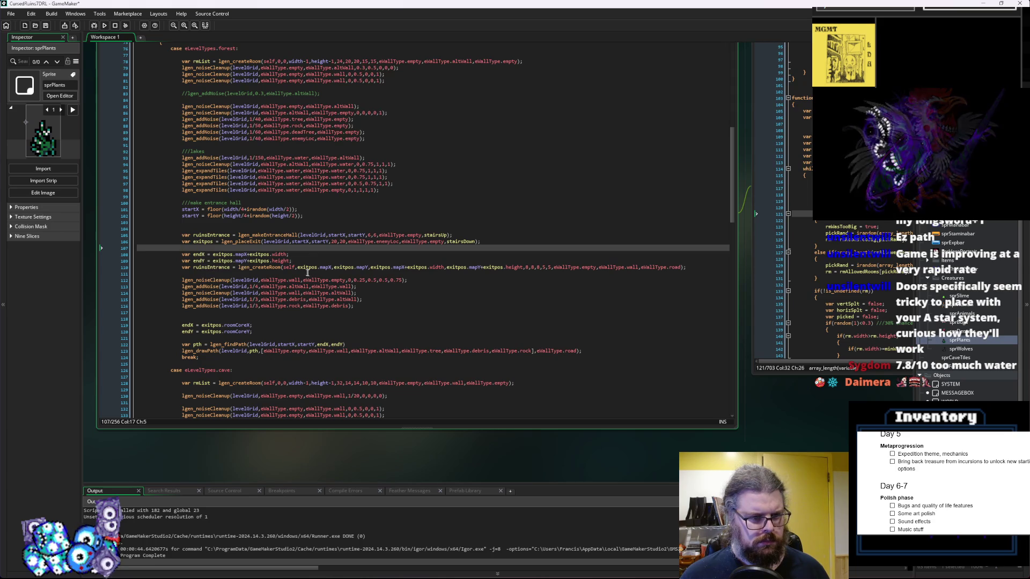
text(var)
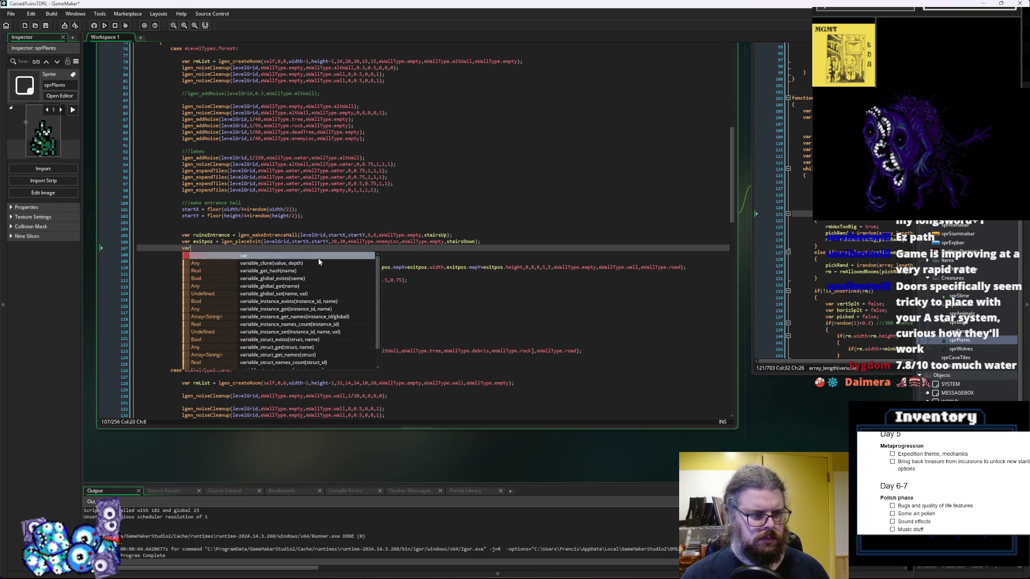
text( start)
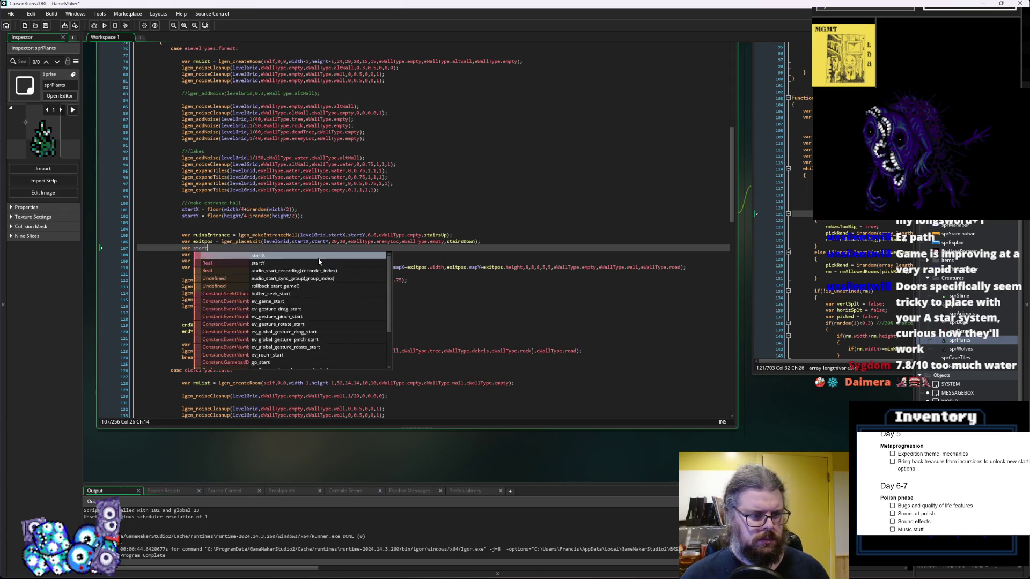
text(X = ;)
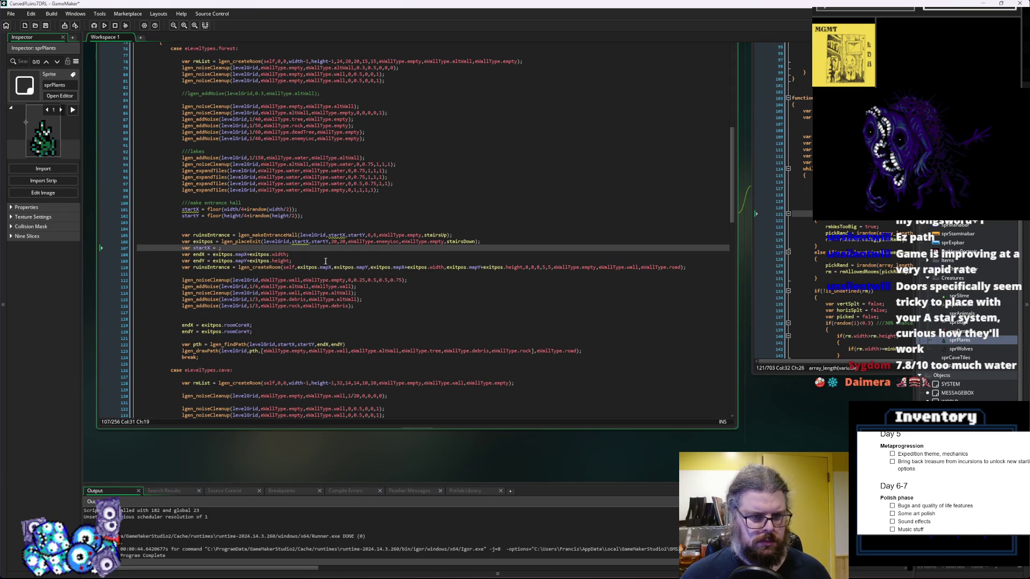
drag(332, 267, 301, 269)
key(ctrl+c)
click(220, 248)
key(ctrl+v)
click(185, 248)
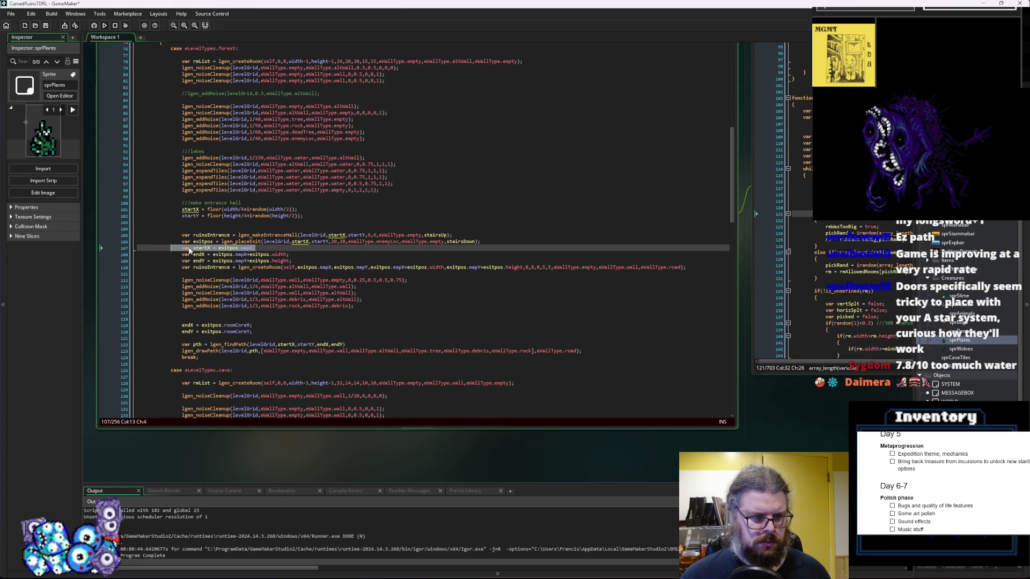
click(269, 248)
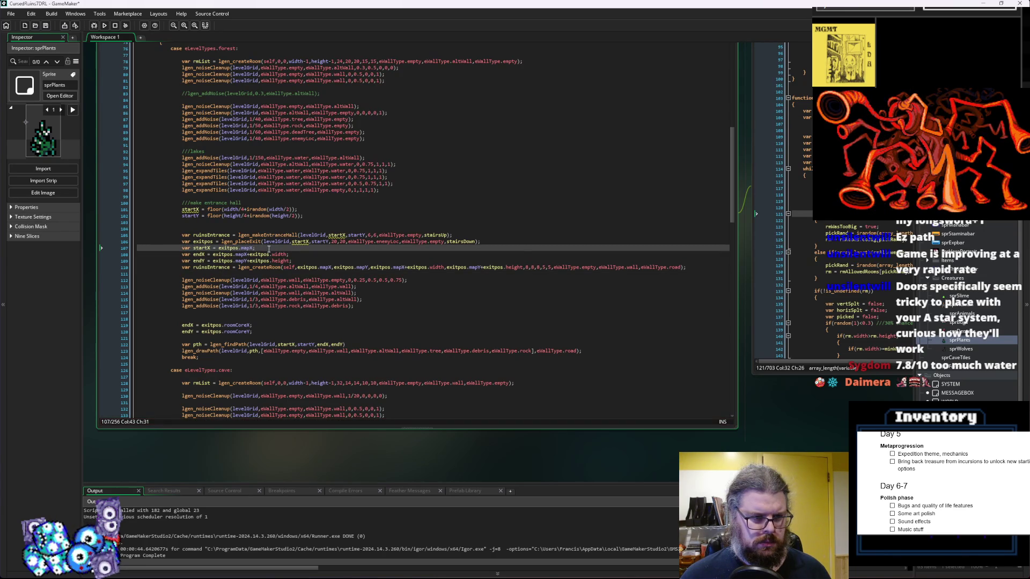
key(ctrl+d)
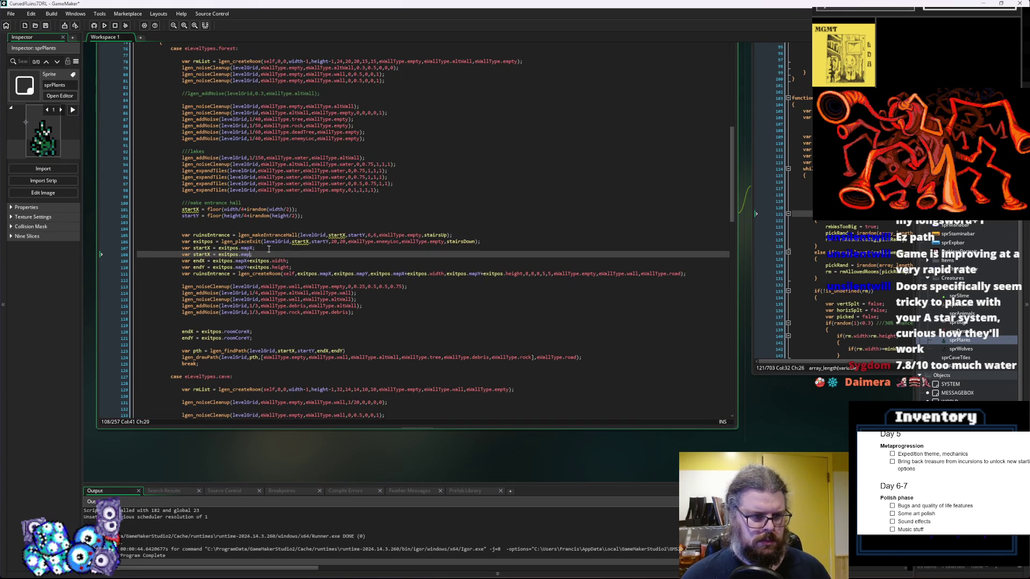
key(BackSpace)
text(Y)
click(269, 249)
key(Down)
key(Down)
key(End)
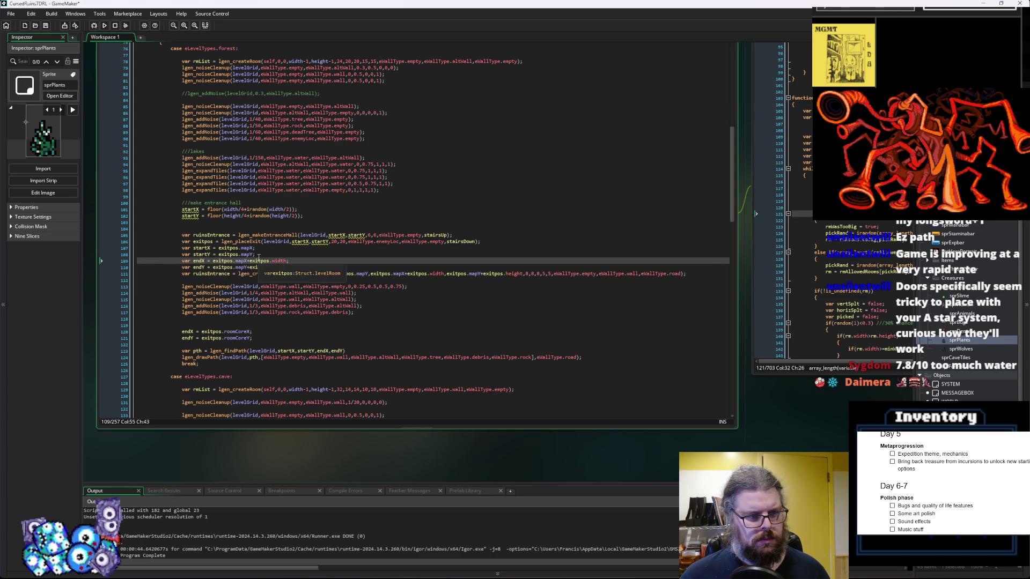
Replace the lgen_createRoom position arguments with startX, startY, endX and endY
click(302, 275)
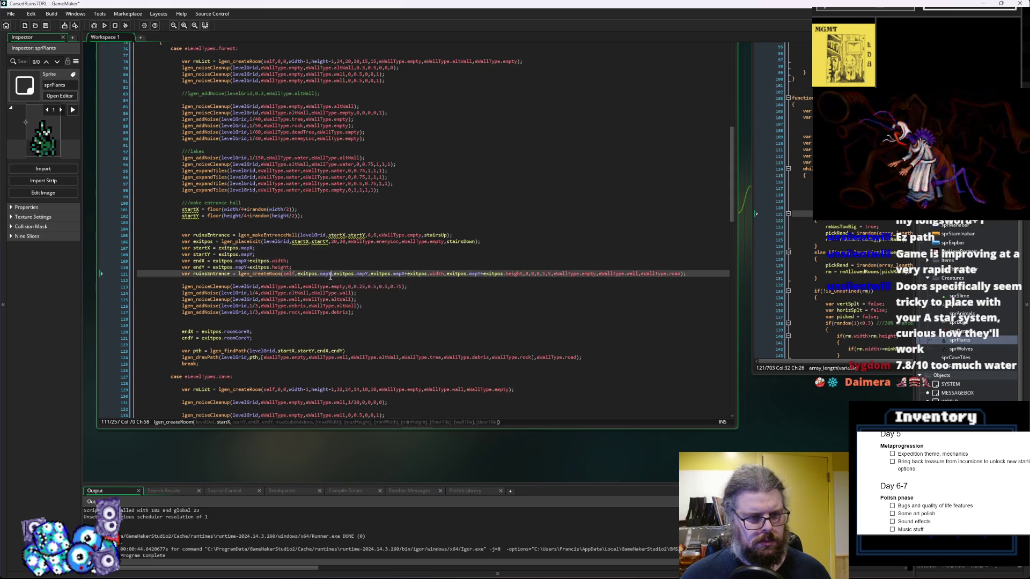
text(startX)
click(352, 274)
drag(349, 274, 317, 273)
text(startY)
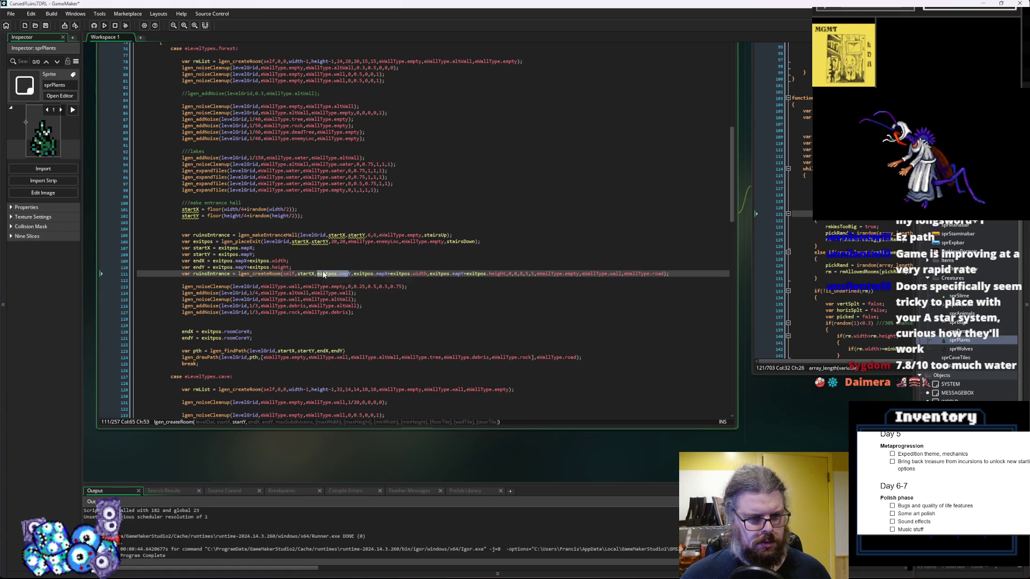
double_click(199, 260)
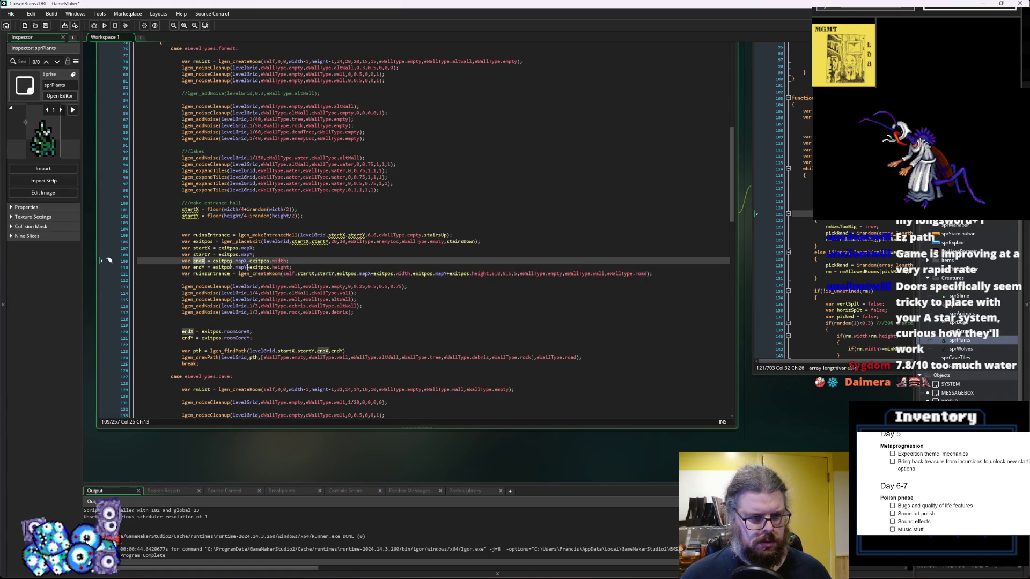
drag(338, 273, 409, 279)
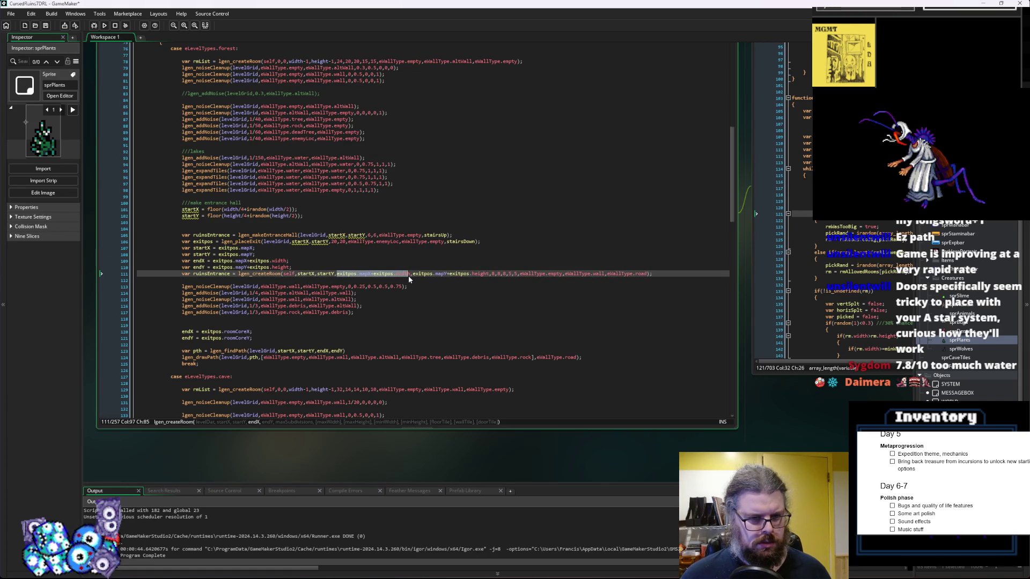
text(endX)
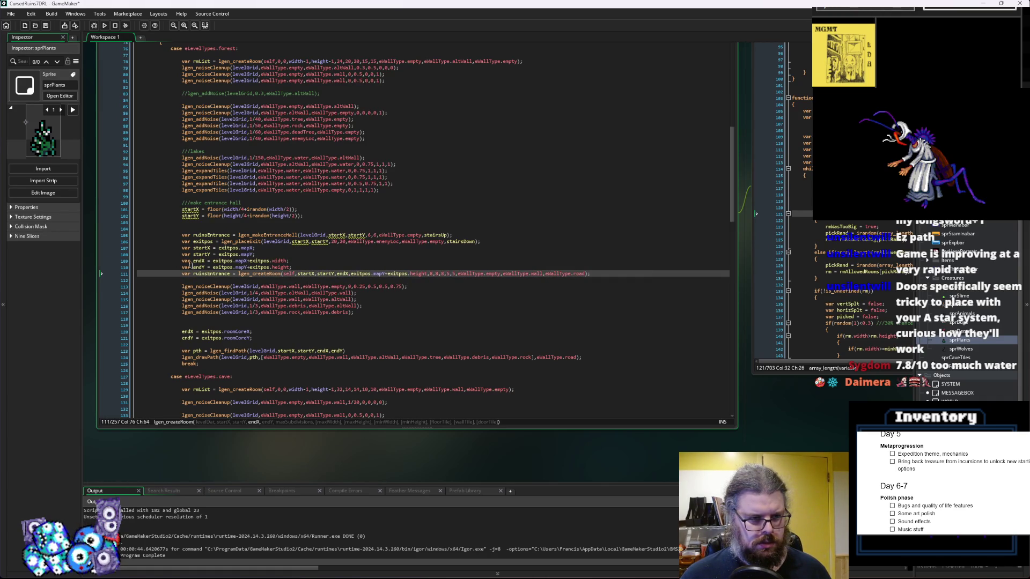
double_click(199, 267)
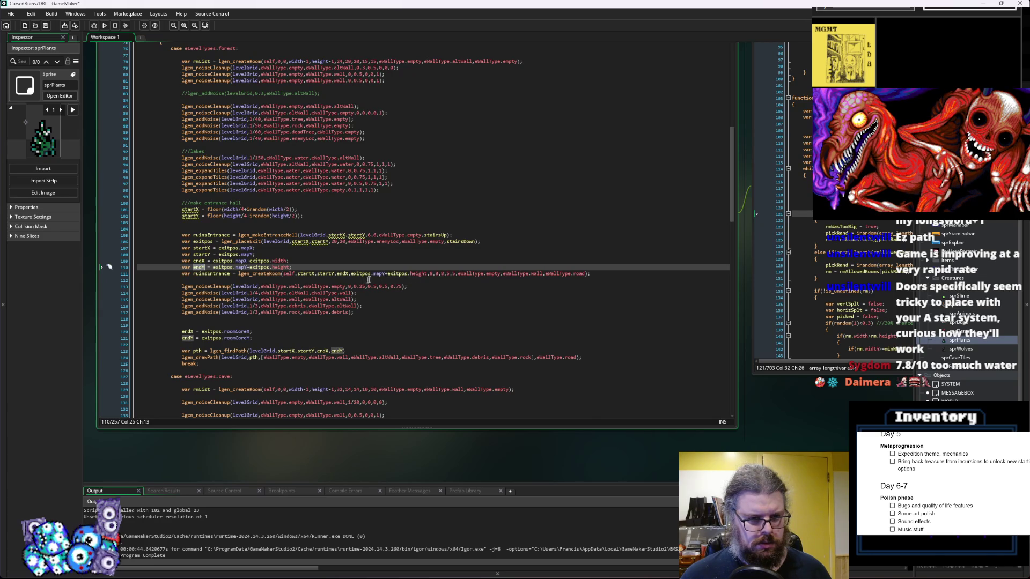
drag(428, 275, 350, 275)
key(ctrl+v)
key(ctrl+shift+Left)
key(ctrl+shift+Left)
key(ctrl+shift+Left)
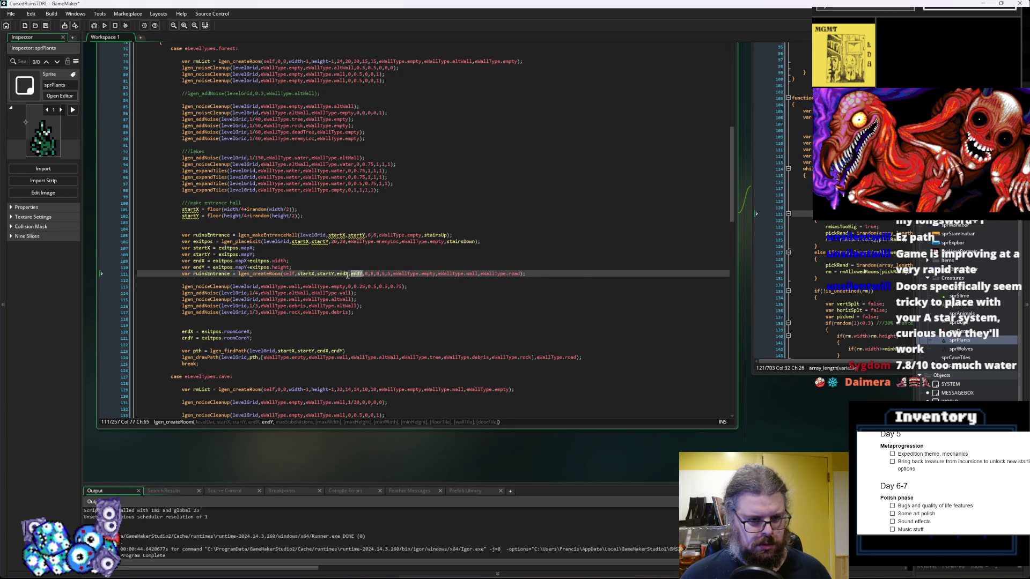
Pass startX,startY,endX,endY to the first noiseCleanup and exitpos to the wall addNoise call
click(402, 287)
text(,)
key(ctrl+v)
key(Down)
key(Left)
key(Left)
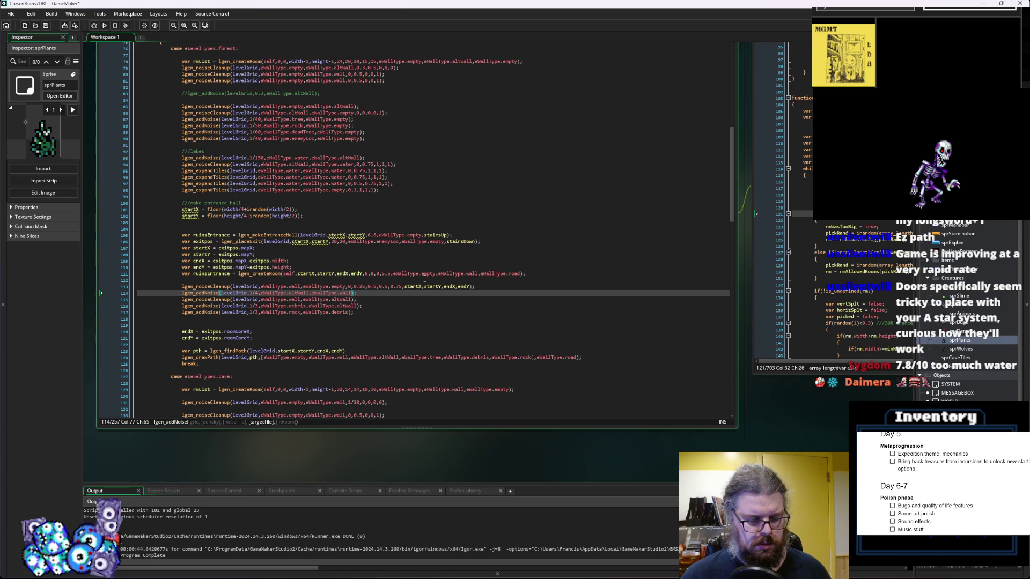
text(,exitp)
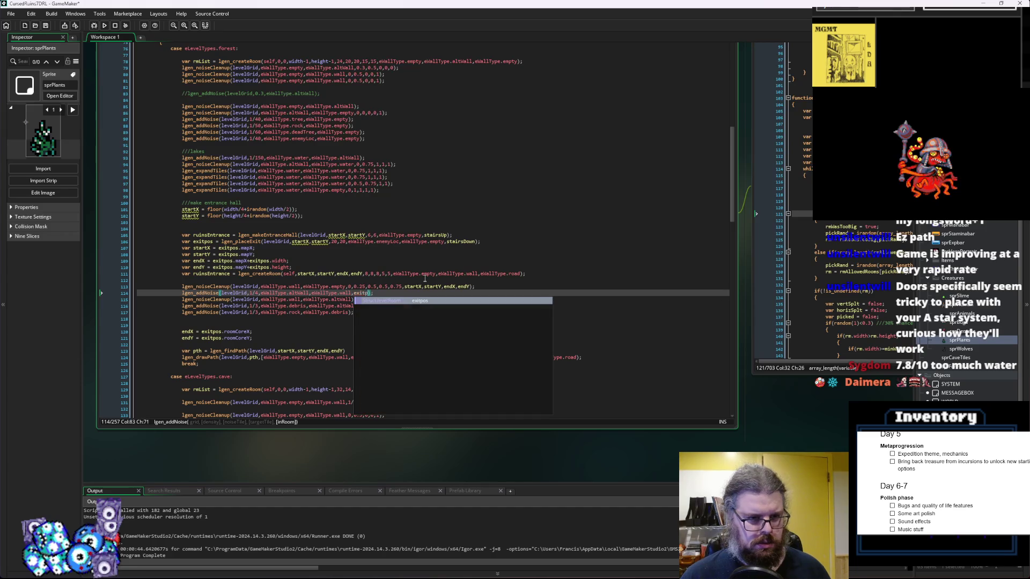
key(Return)
key(Down)
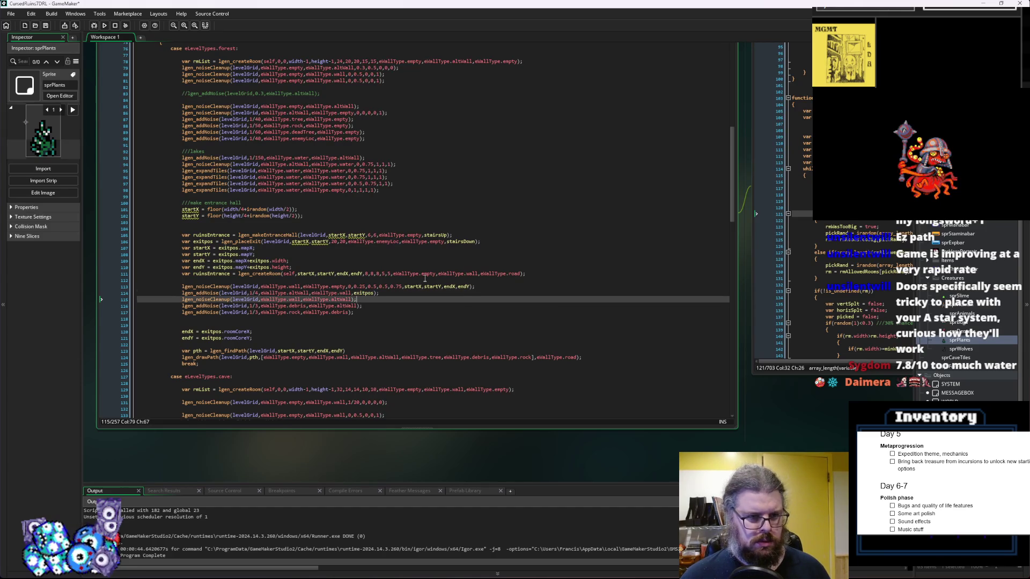
key(Left)
text(,)
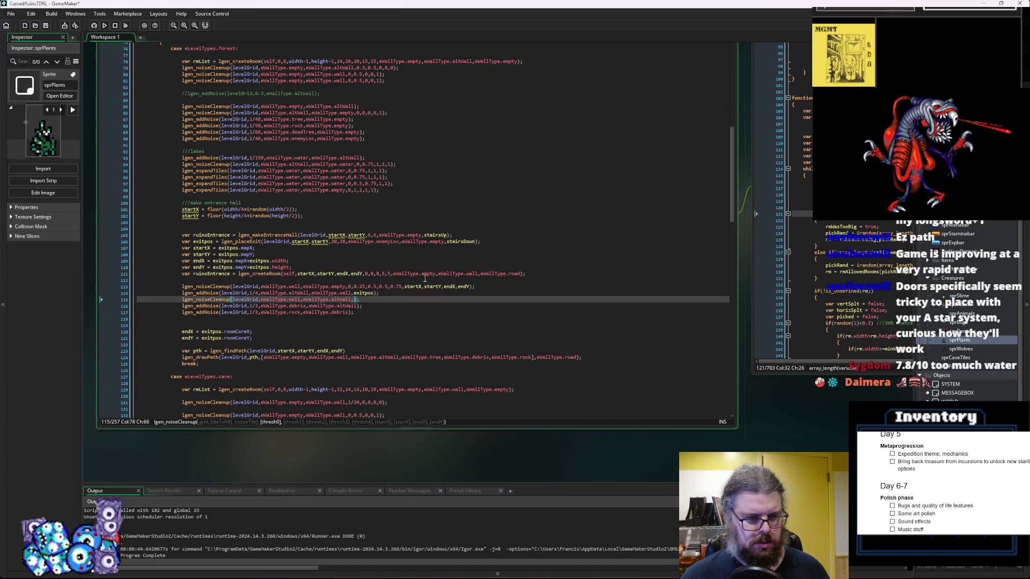
text(,)
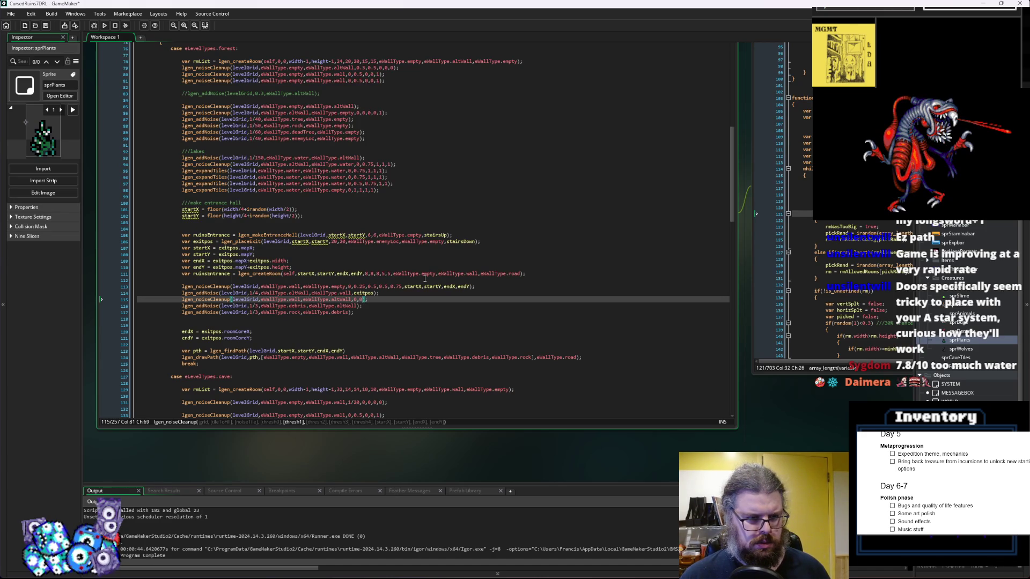
Inspect the lgen_noiseCleanup function definition, then return to the level-type code
click(500, 274)
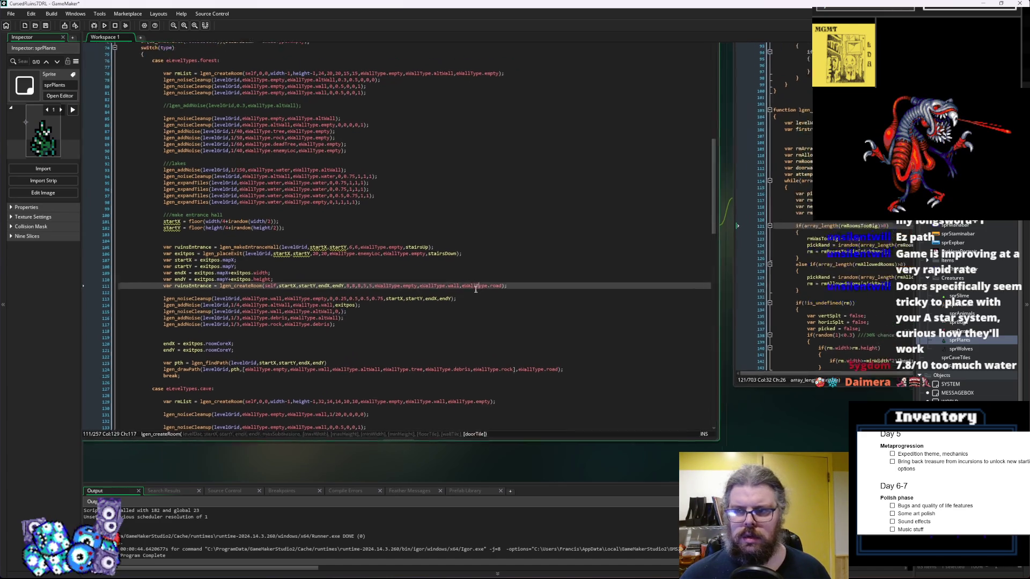
middle_click(175, 323)
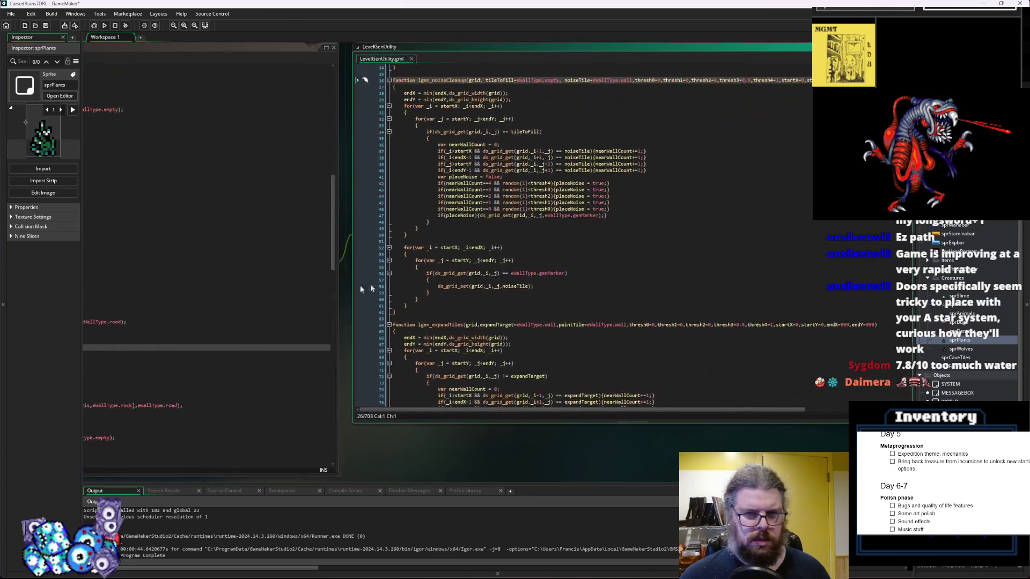
click(599, 280)
scroll(599, 280, up, 4)
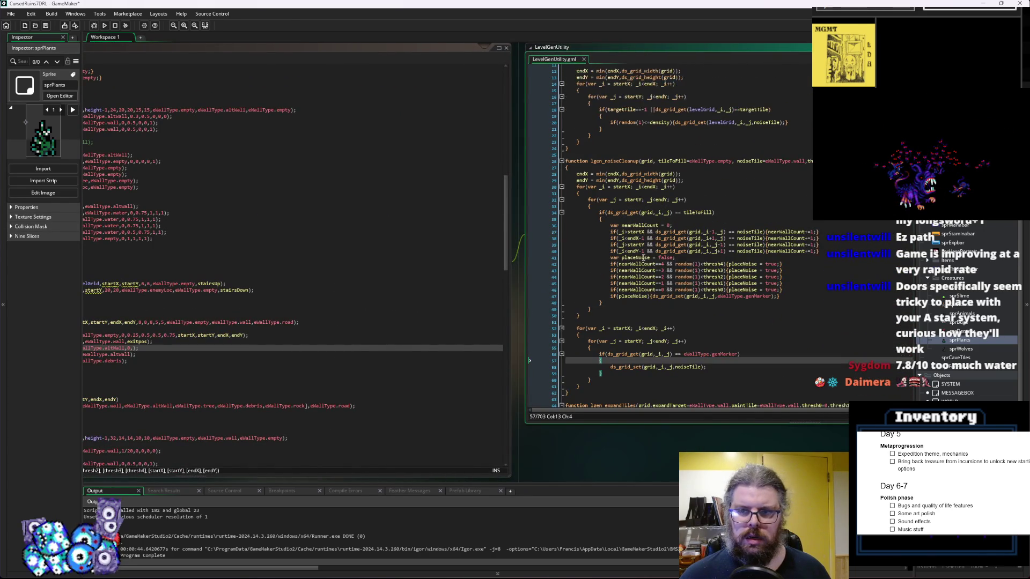
click(758, 354)
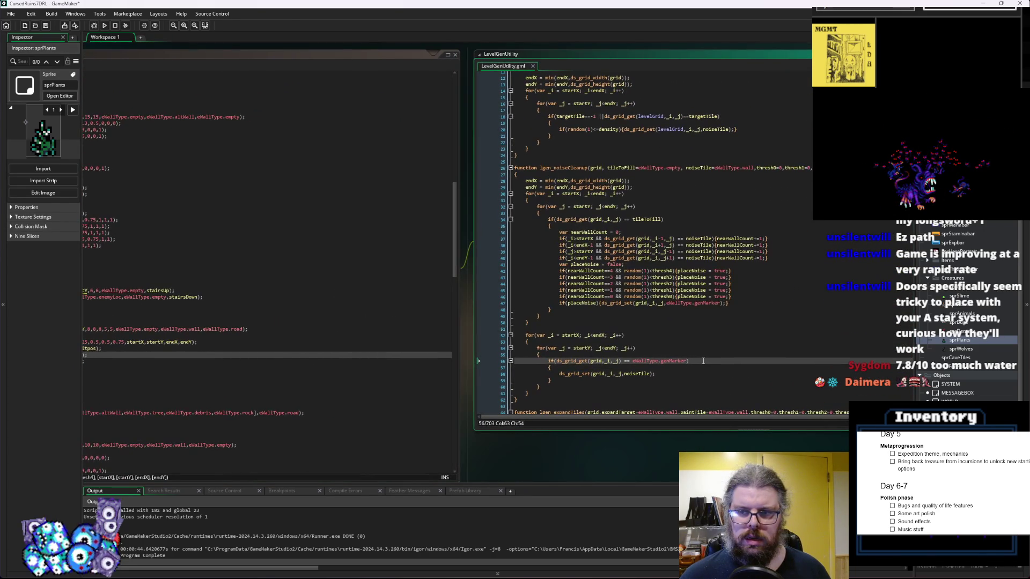
click(440, 382)
click(396, 385)
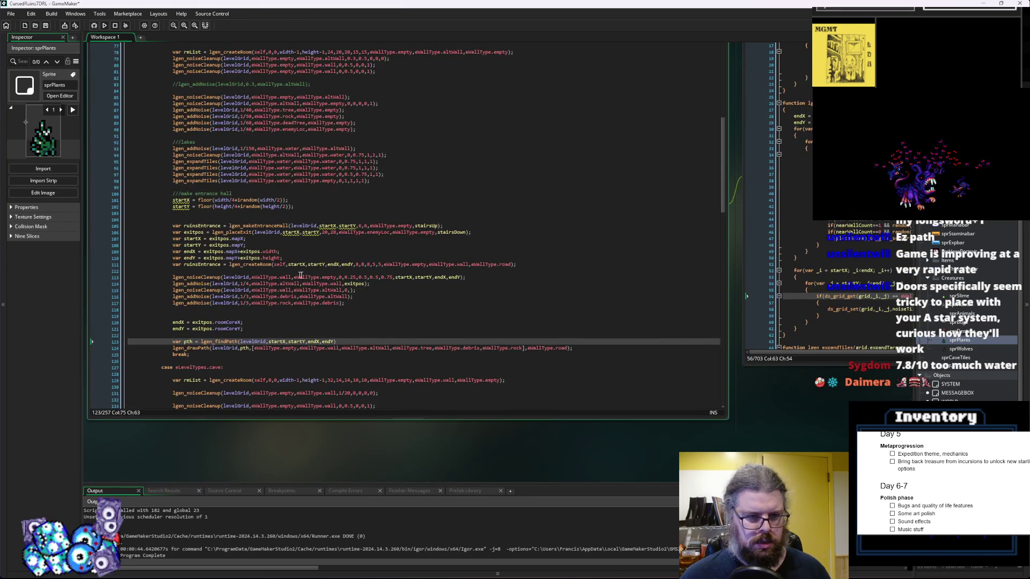
Give the second cleanup arguments 0,0,0.5,1,startX,startY,endX,endY and append exitpos to both addNoise calls
click(352, 291)
text(0,0)
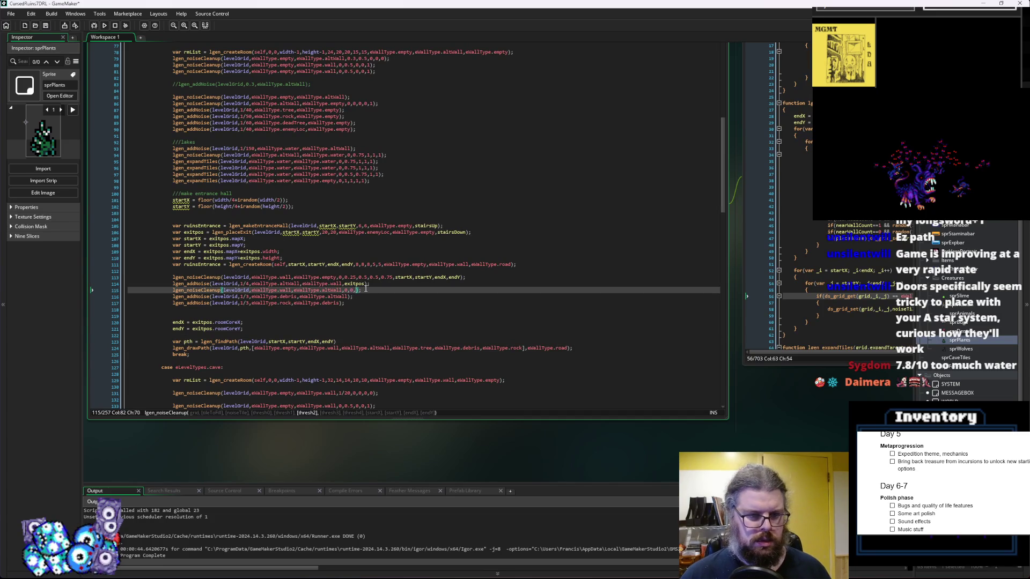
text(,0.5,1)
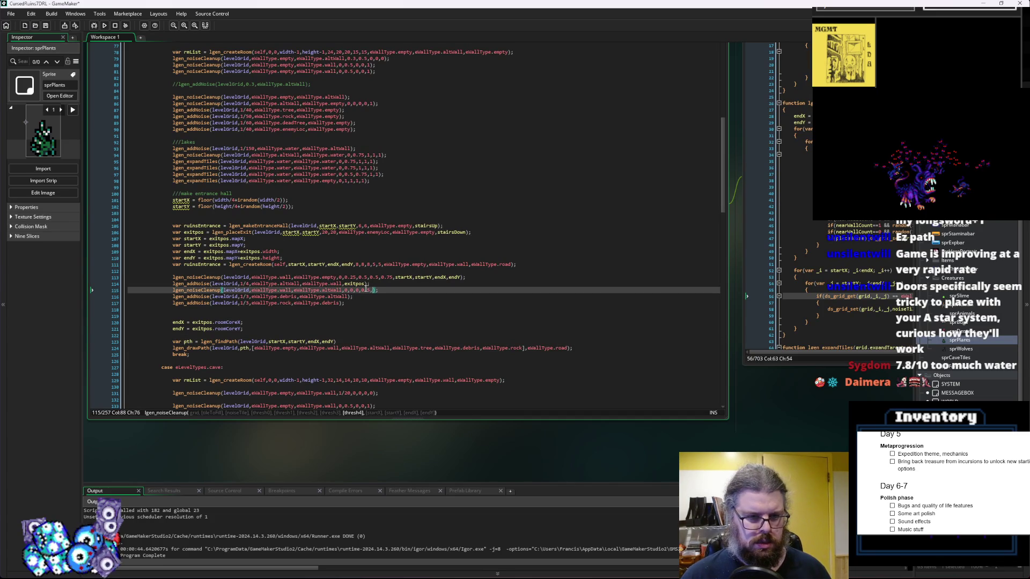
text(,startX,startY,endX,endY)
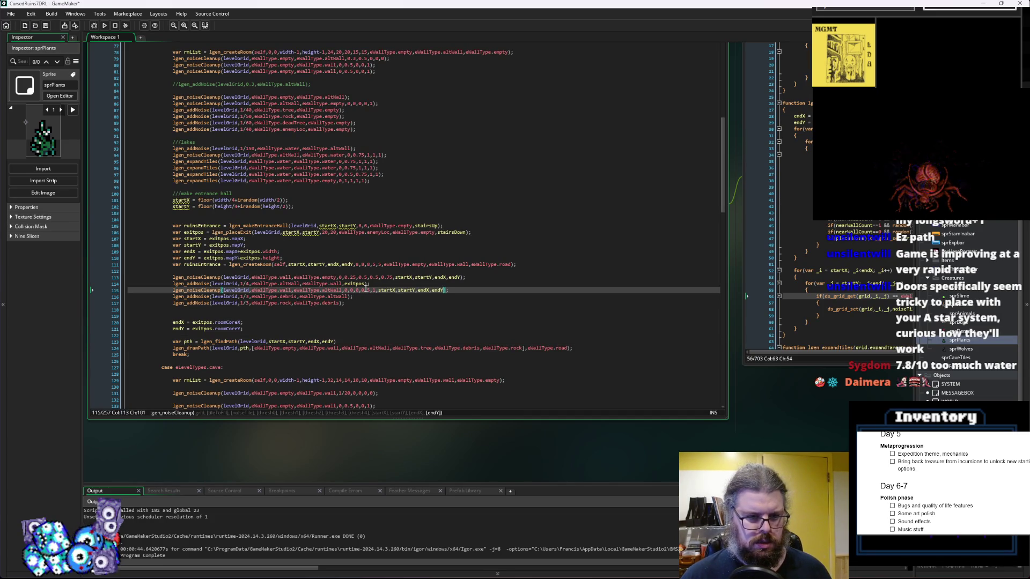
key(Down)
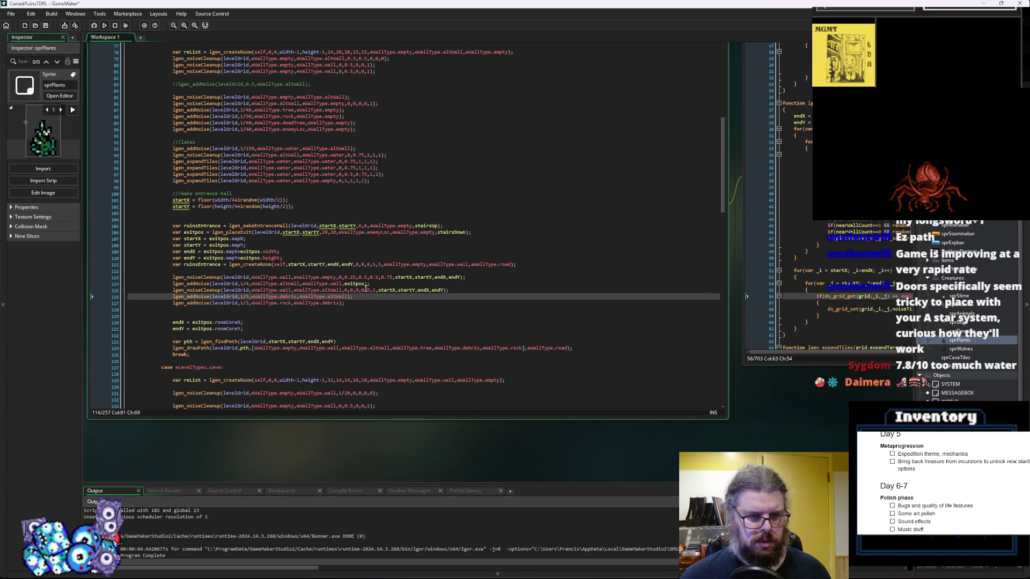
key(Left)
key(Left)
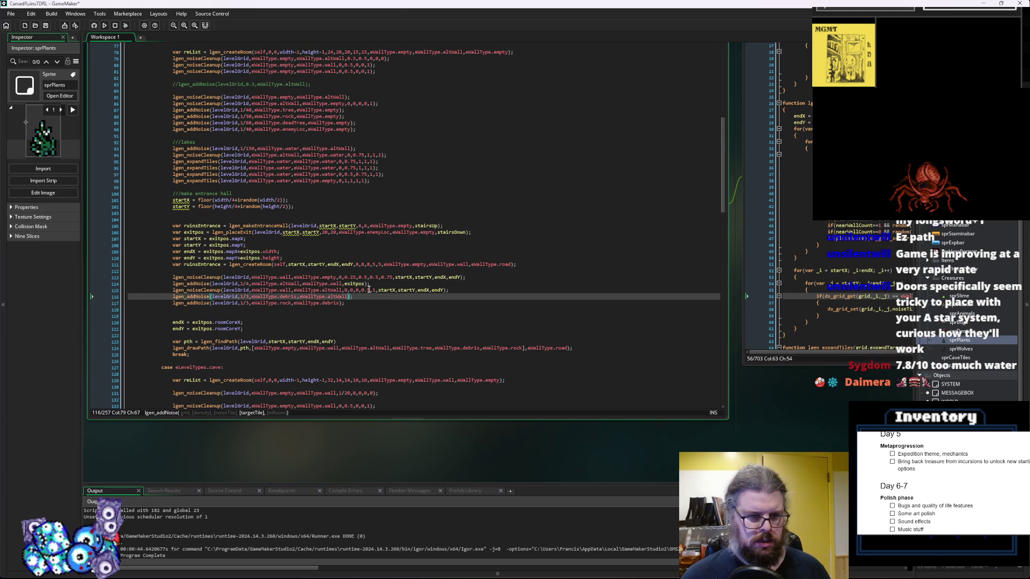
text(,exitpos)
key(Down)
key(Left)
key(Left)
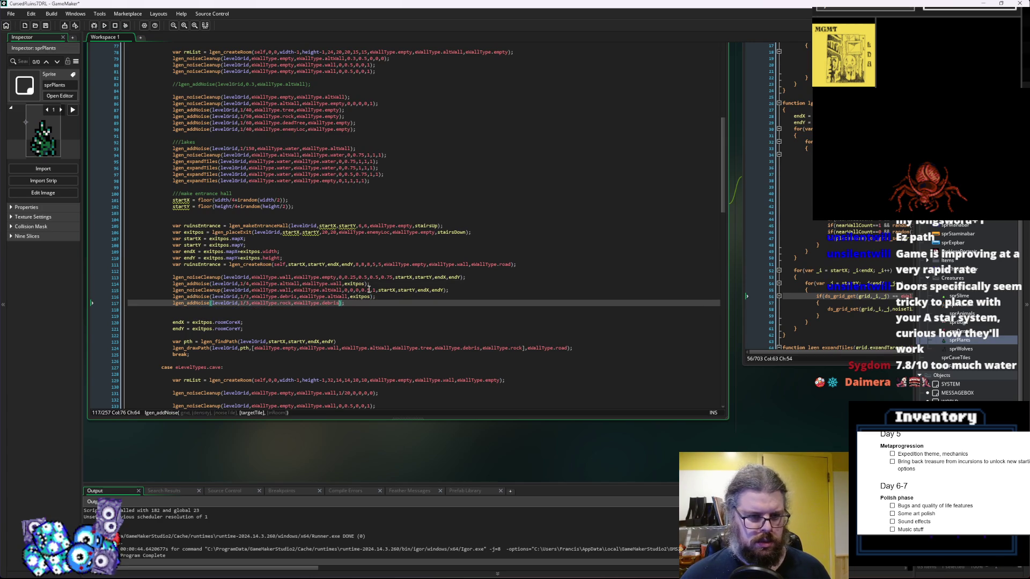
text(,exitpos)
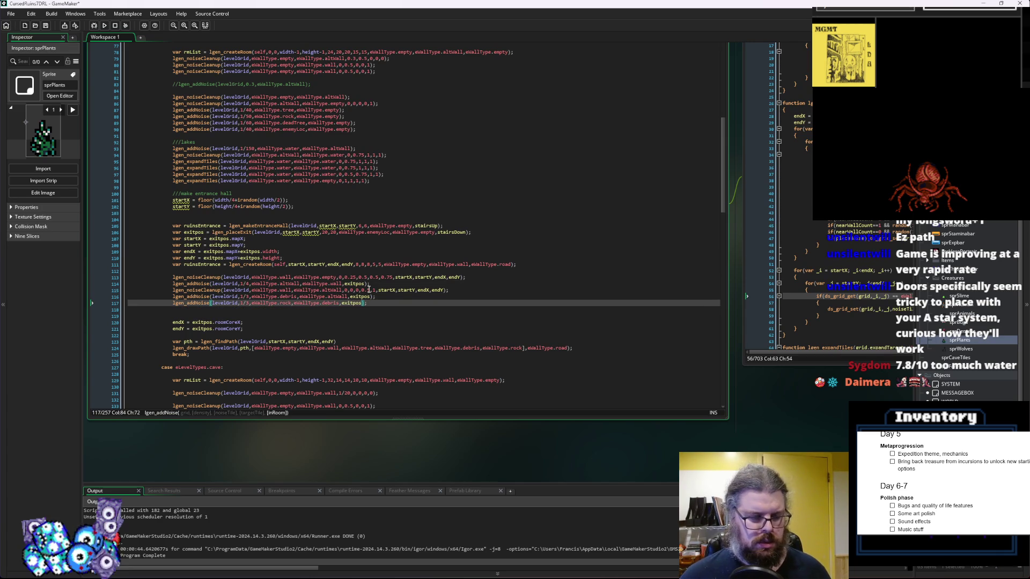
Replace altWall with debris on line 114
click(376, 290)
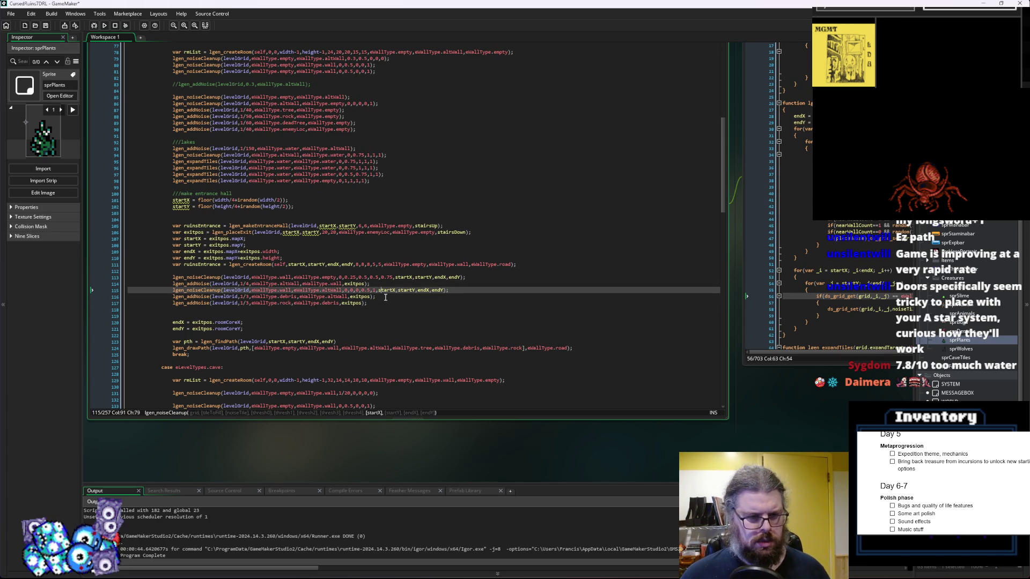
click(454, 329)
click(454, 311)
click(458, 299)
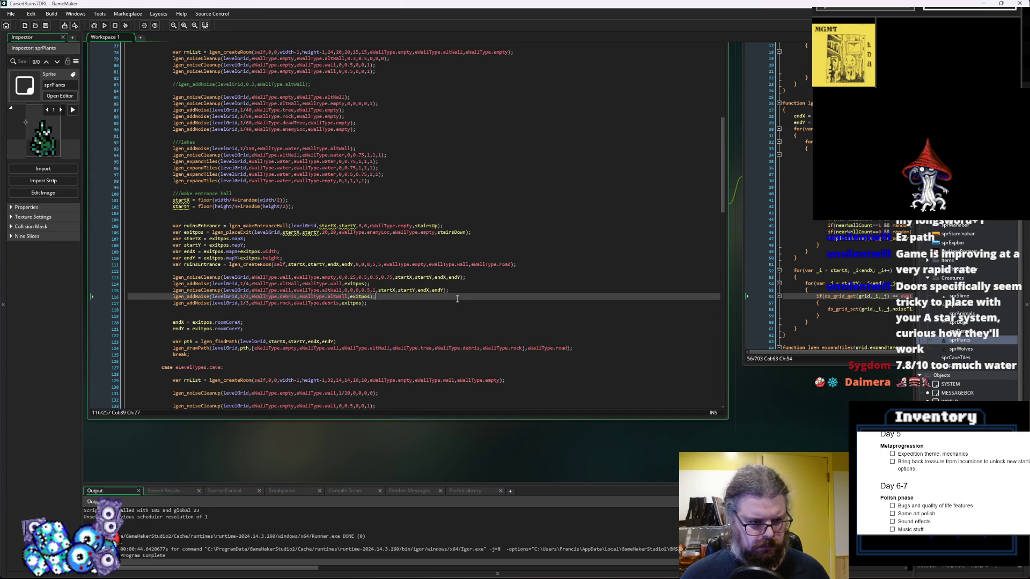
click(440, 302)
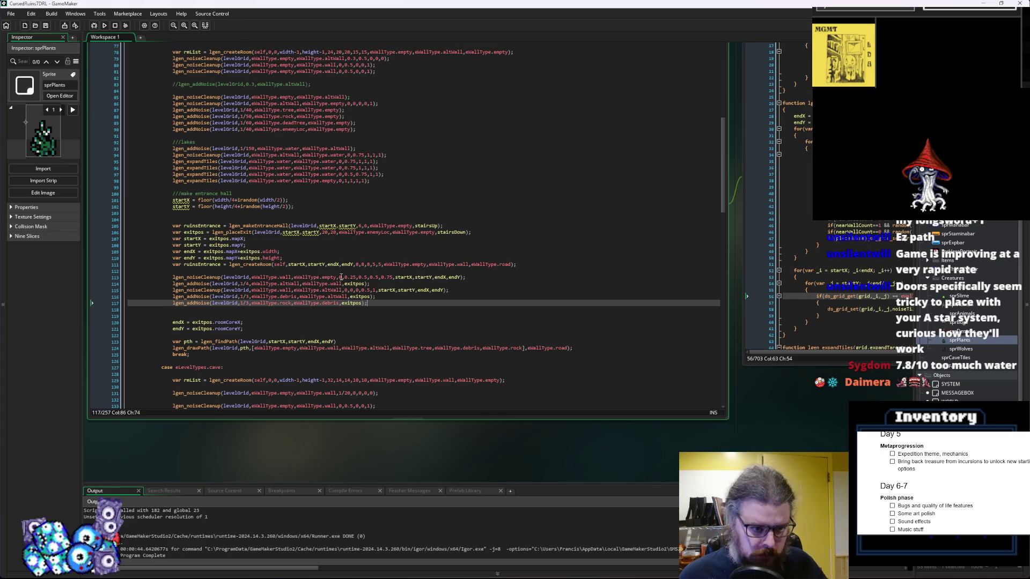
click(298, 278)
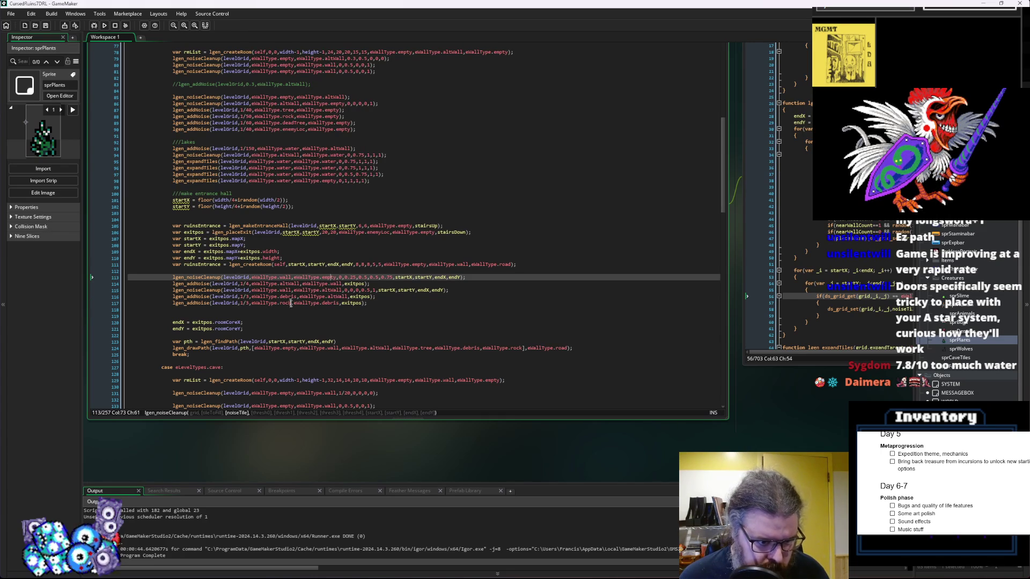
double_click(332, 304)
key(ctrl+c)
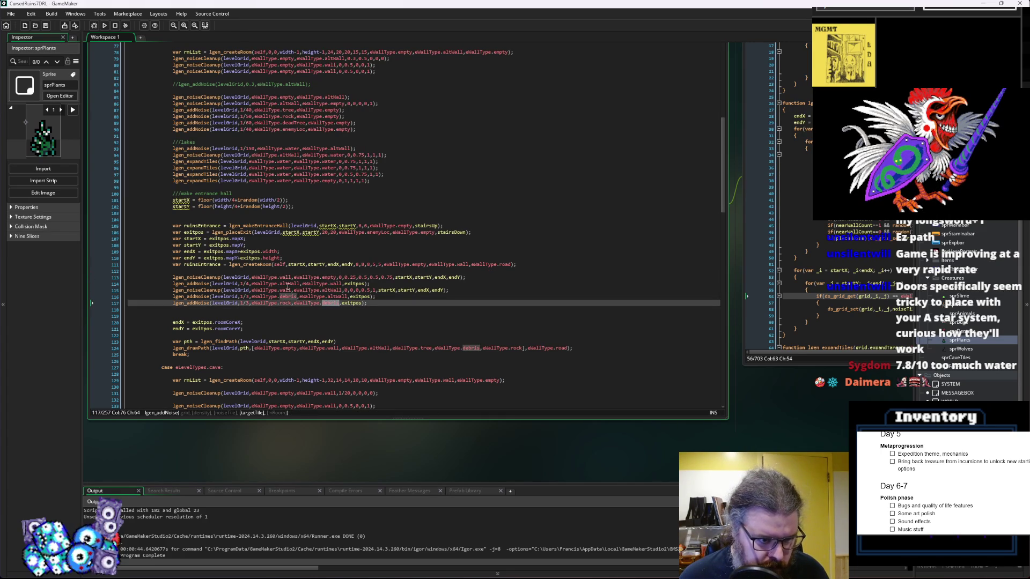
double_click(289, 284)
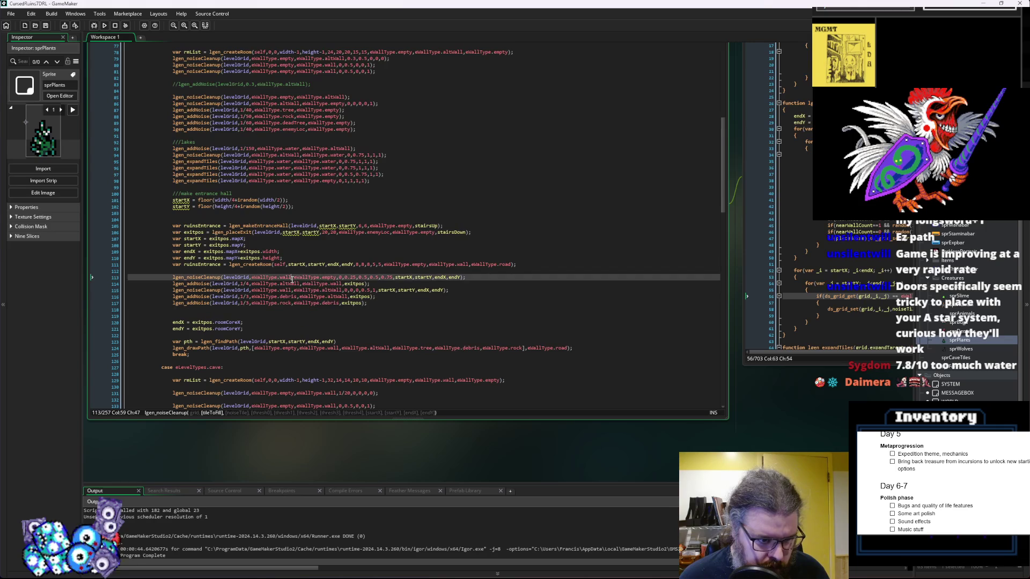
key(ctrl+v)
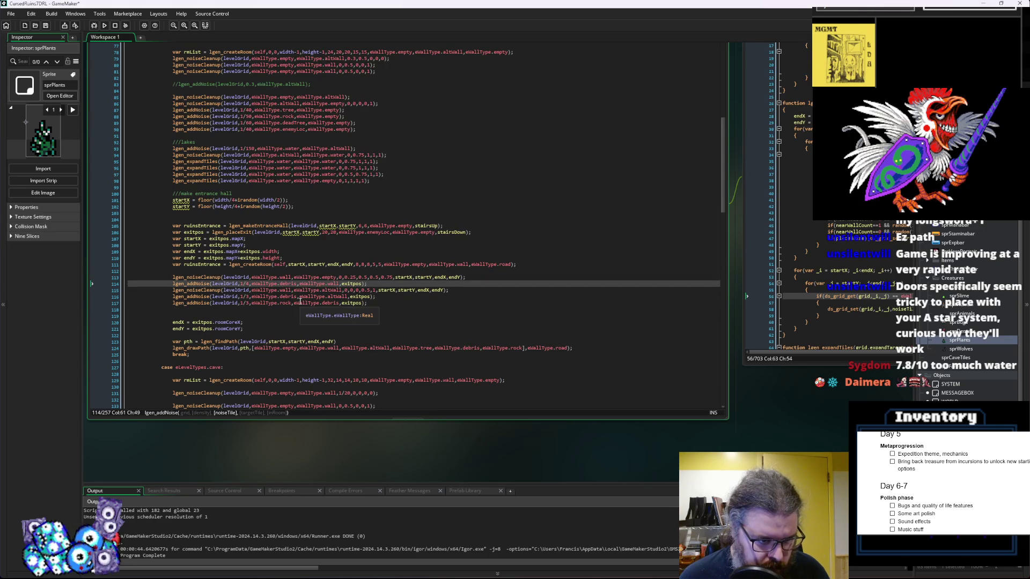
Delete the noiseCleanup line and the debris-on-altWall addNoise line, and change the rock density to 1/4
drag(448, 291, 105, 293)
key(BackSpace)
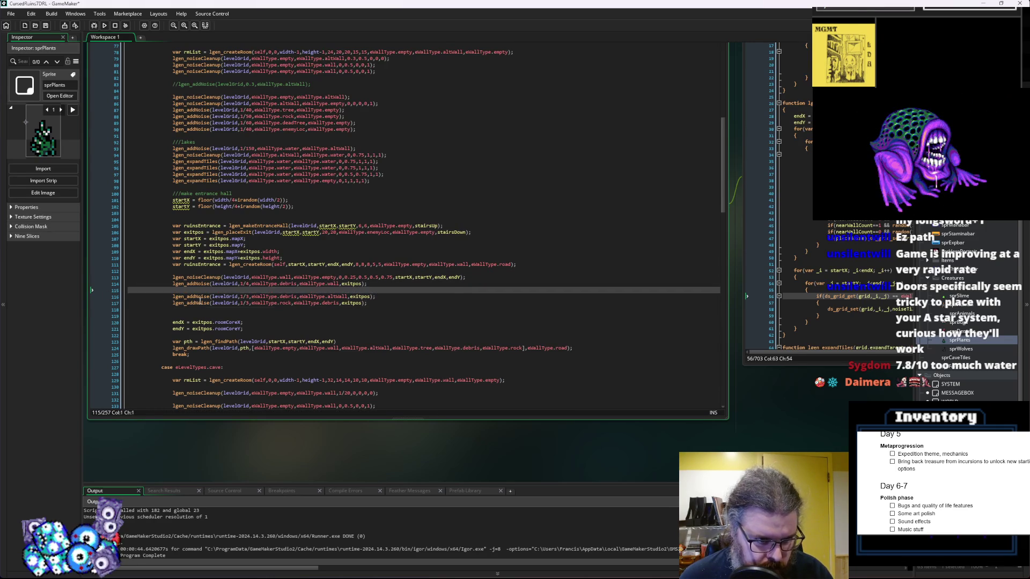
key(BackSpace)
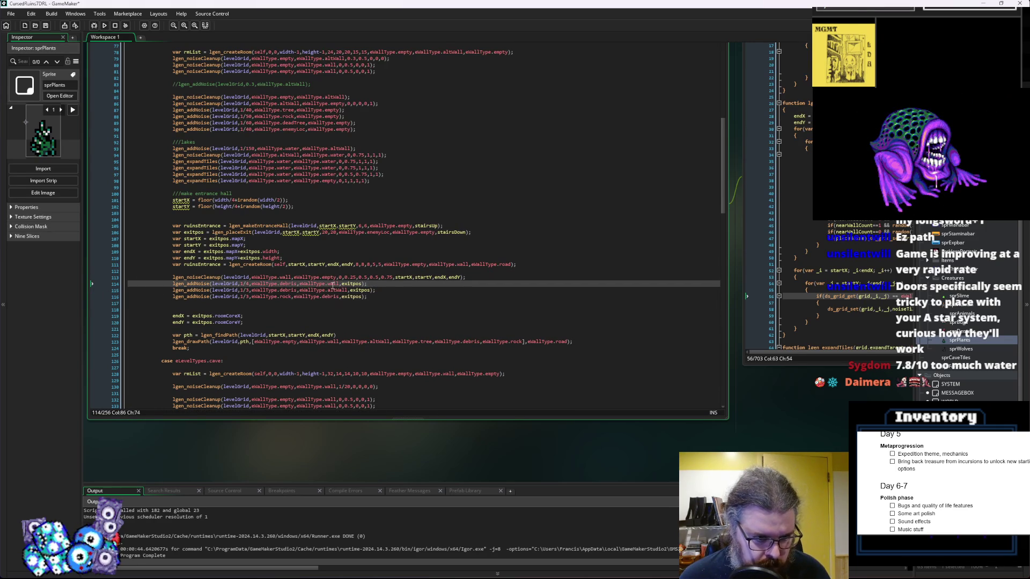
drag(382, 290, 129, 290)
key(BackSpace)
key(BackSpace)
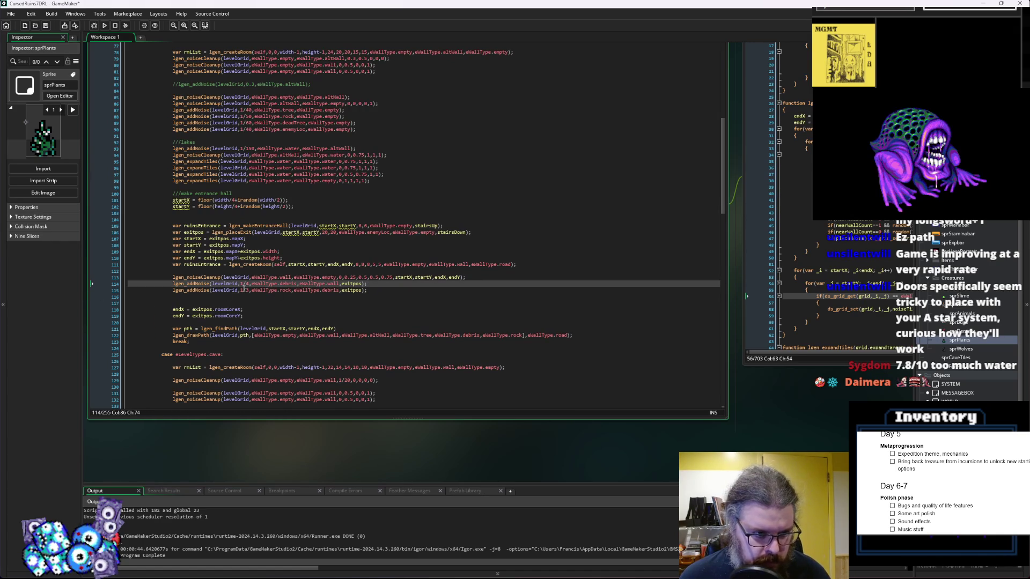
click(246, 290)
text(4)
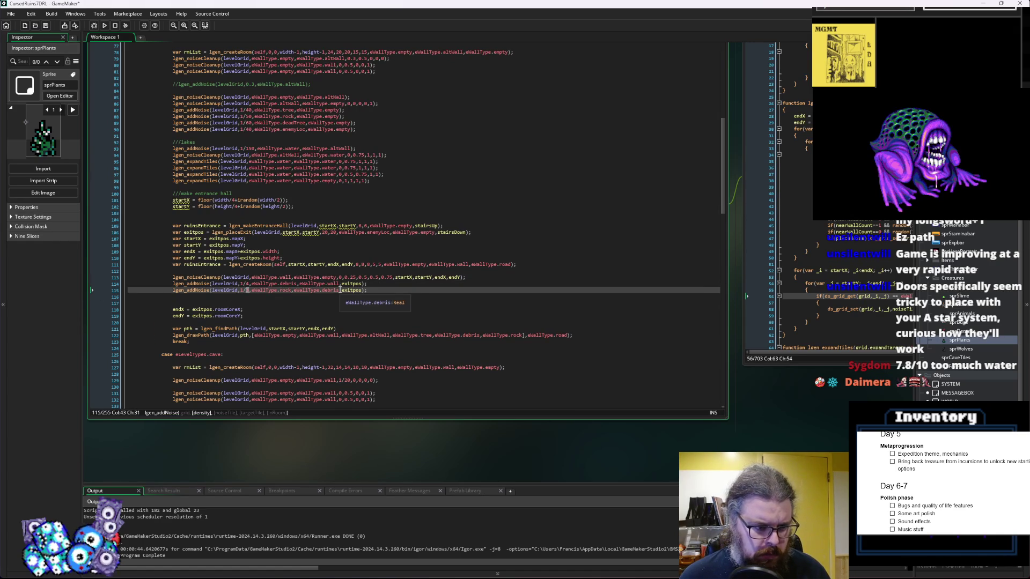
click(391, 289)
Save the code changes and start a debug run of the game
click(45, 26)
click(376, 289)
click(364, 297)
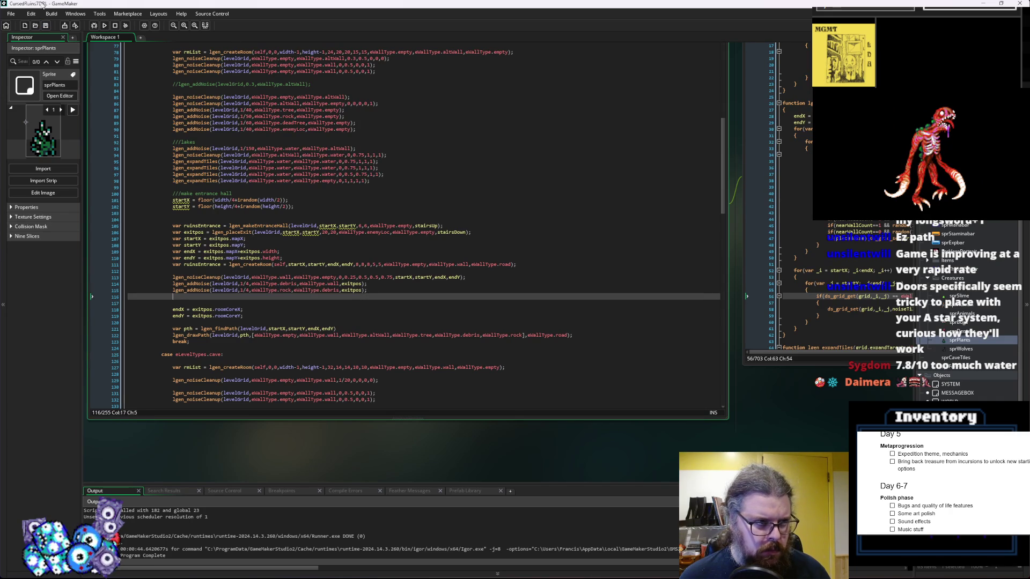
click(94, 25)
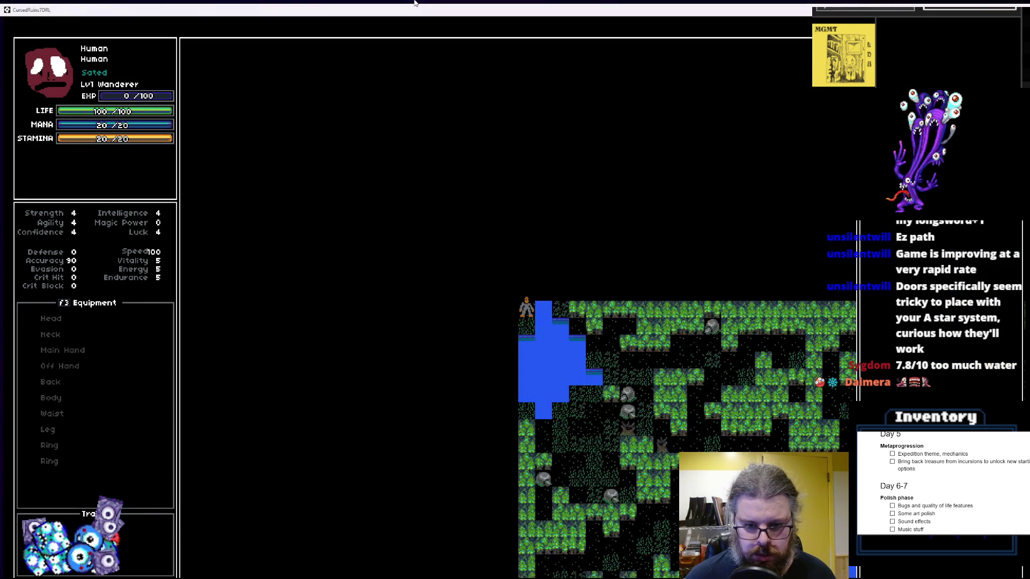
Walk the character up, right along the forest edge and down into the forest
key(Up)
key(Down)
key(Down)
key(Up)
key(Up)
key(Up)
key(Right)
key(Right)
key(Right)
key(Right)
key(Right)
key(Right)
key(Down)
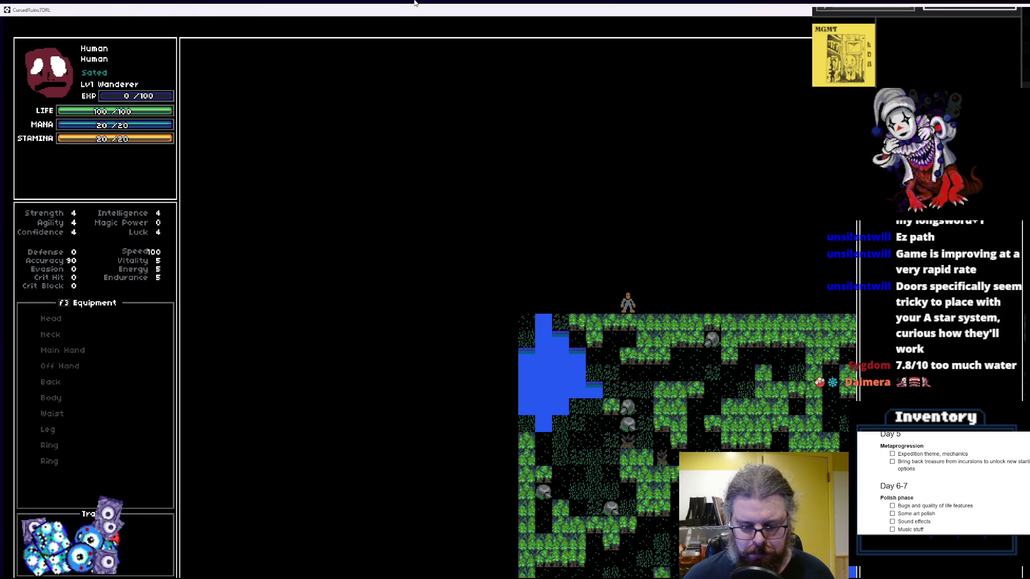
key(Down)
key(Down)
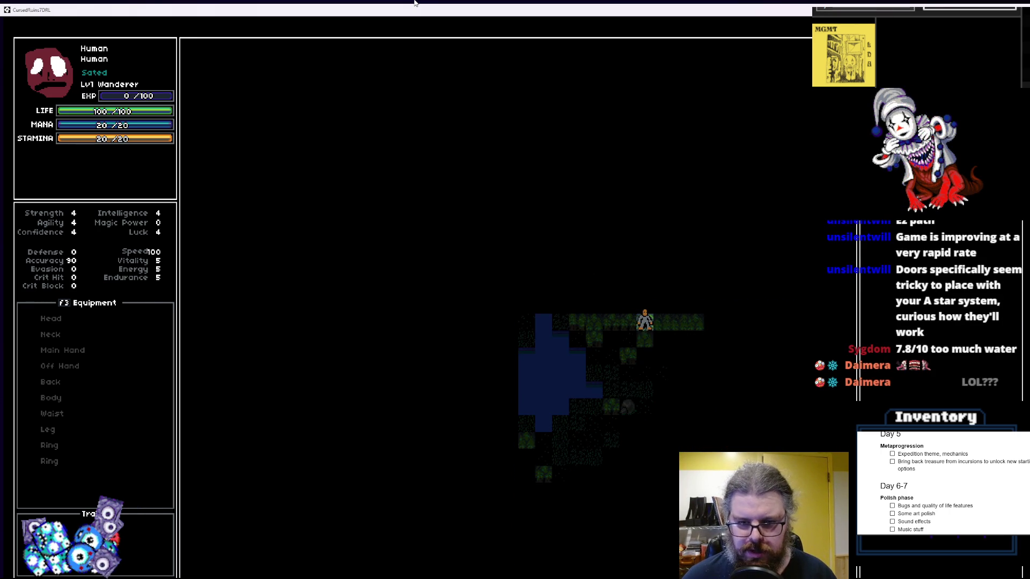
key(Right)
key(Right)
key(Right)
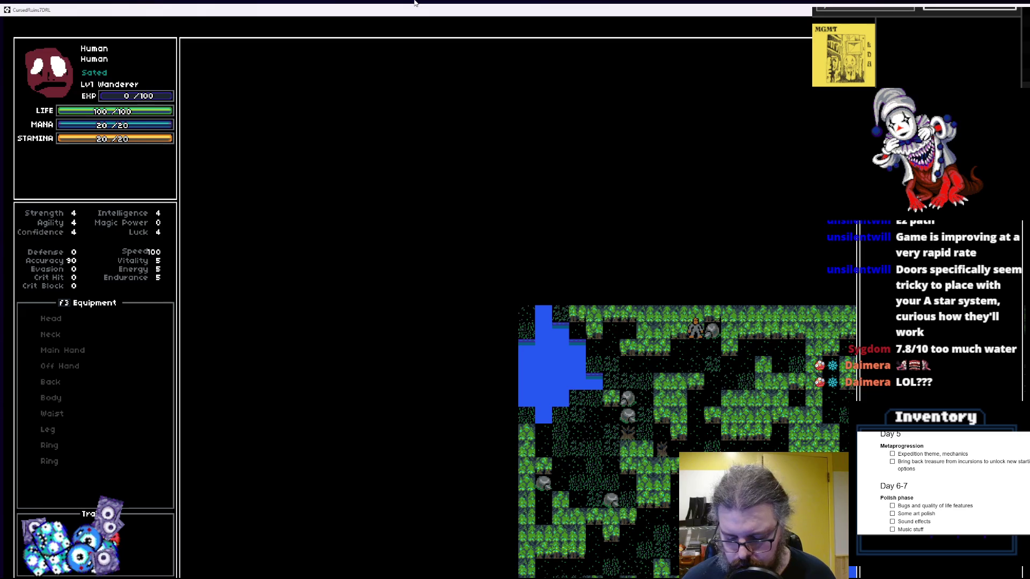
Travel down-right across the forest map, then take the game out of fullscreen
key(Right)
key(Down)
key(Right)
key(Down)
key(Right)
key(Down)
key(Right)
key(Down)
key(Right)
key(Down)
key(Right)
key(Down)
key(Right)
key(Down)
key(Right)
key(Down)
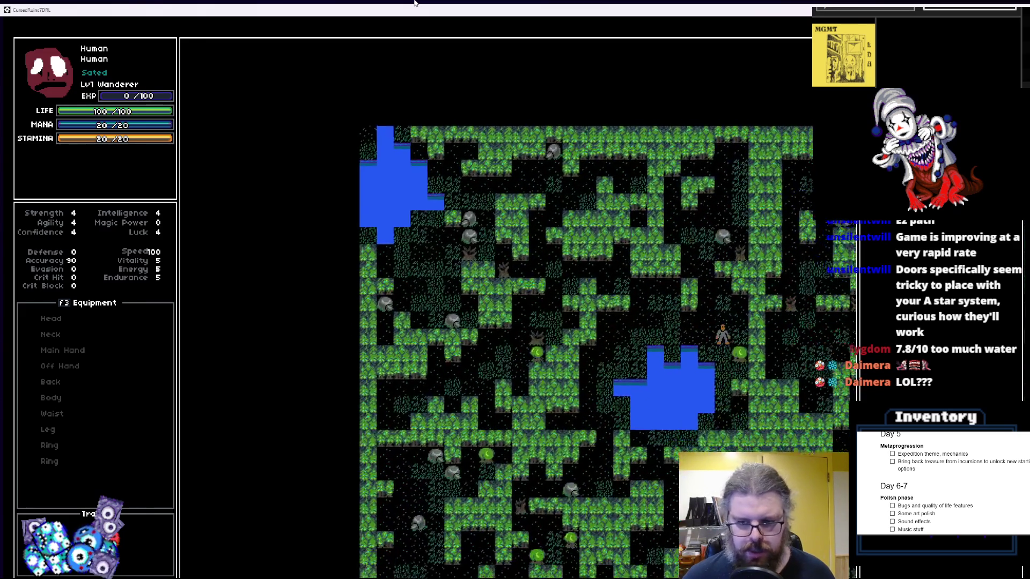
key(Right)
key(Down)
key(Right)
key(Down)
key(Right)
key(Down)
key(Right)
key(Down)
key(Right)
key(Down)
key(Right)
key(Down)
key(Right)
key(Down)
key(Right)
key(Down)
key(Right)
key(Down)
key(Right)
key(Down)
key(Right)
key(Down)
key(Right)
key(Down)
key(Right)
key(Down)
key(Right)
key(Down)
key(Right)
key(Down)
key(Right)
key(Down)
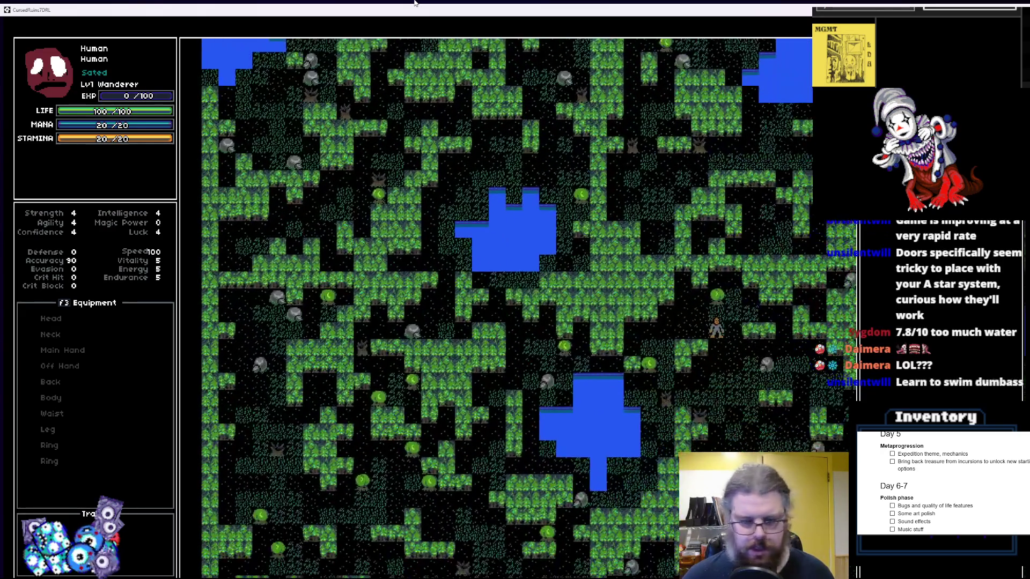
key(Right)
key(Down)
key(Right)
key(Down)
key(Right)
key(Down)
key(Right)
key(Down)
key(Right)
key(Down)
key(Right)
key(Down)
key(Right)
key(Down)
key(Right)
key(Down)
key(Right)
key(Down)
key(Right)
key(Down)
key(Right)
key(Down)
key(Right)
key(Down)
key(Right)
key(Down)
key(Right)
key(Down)
key(Right)
key(Down)
key(Right)
key(Down)
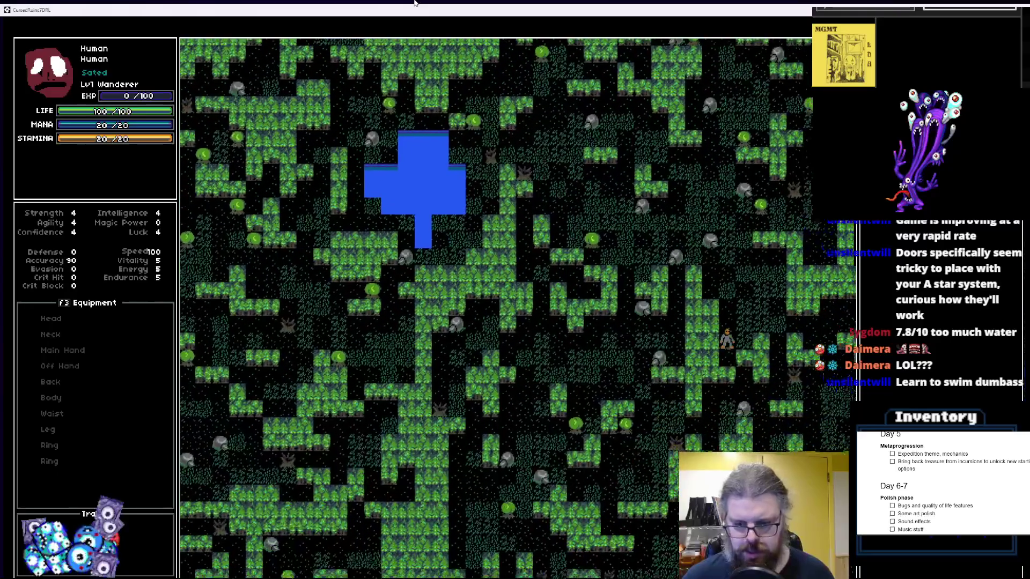
key(Right)
key(Down)
key(Right)
key(Down)
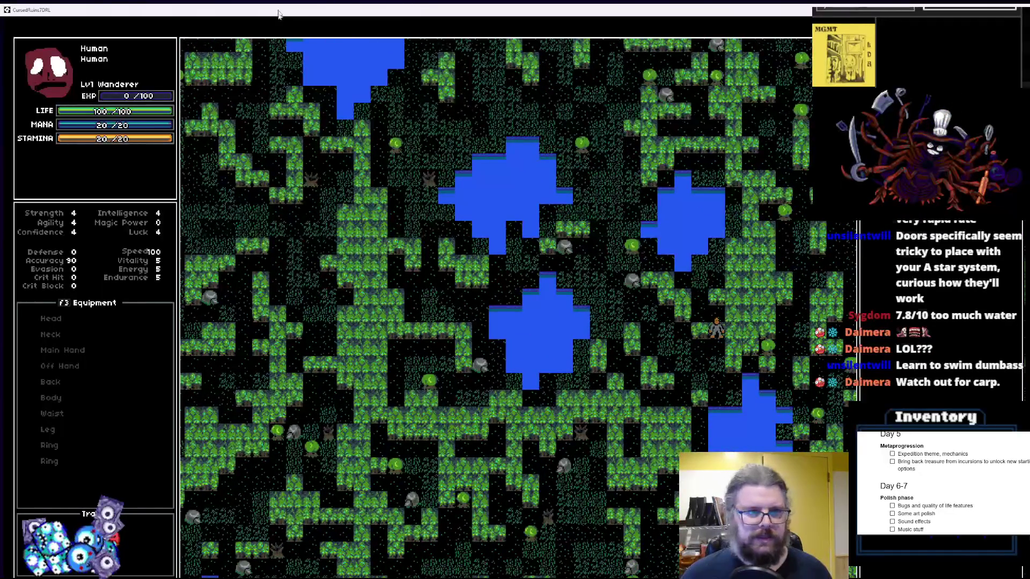
double_click(278, 16)
Close the running game and return from the debugger to the level-generation code
click(537, 167)
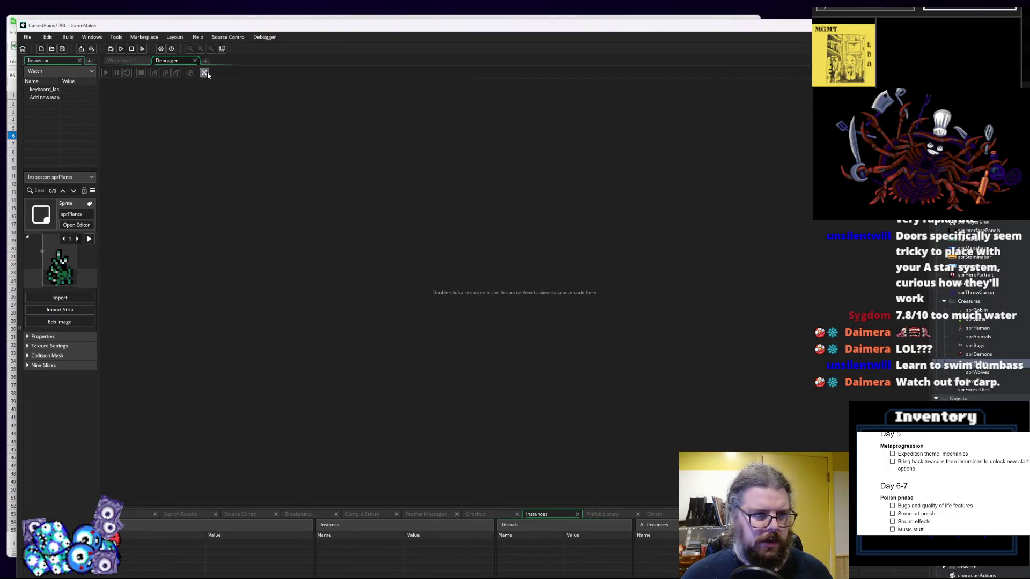
click(194, 61)
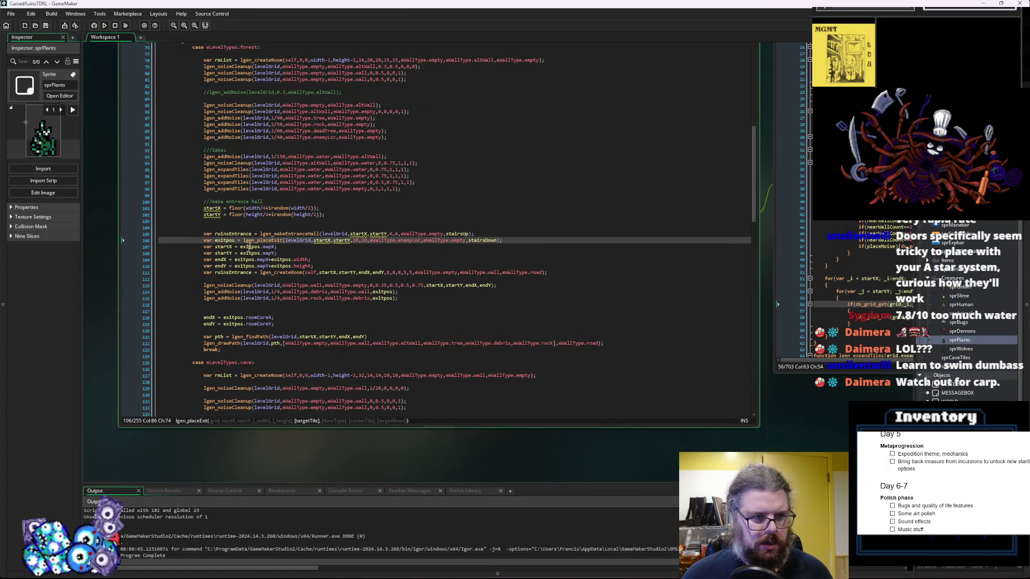
click(490, 272)
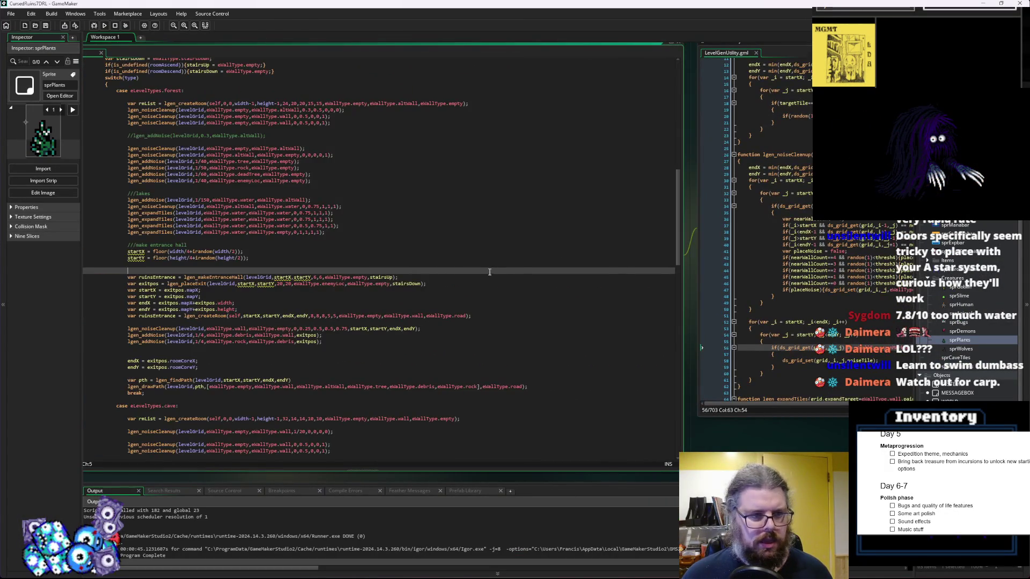
Delete the 'var ruinsEntrance = ' prefix before the lgen_makeEntranceHall call
click(158, 277)
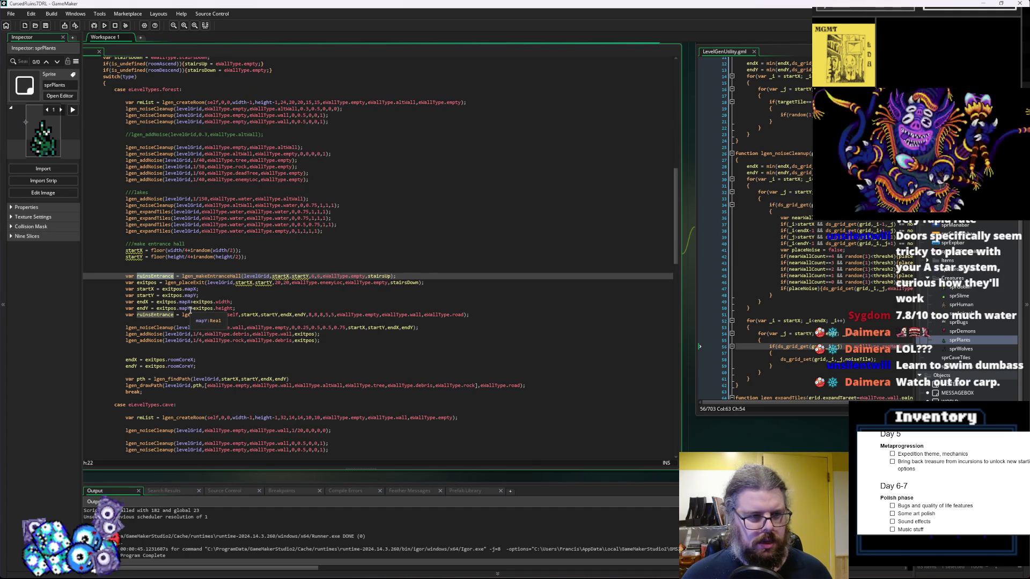
click(214, 276)
double_click(214, 276)
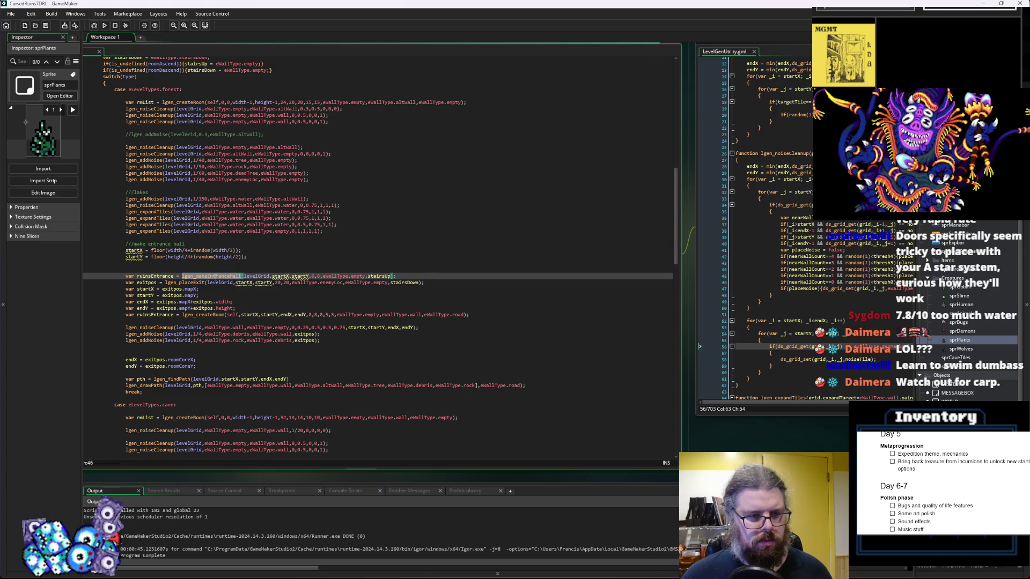
scroll(218, 276, down, 4)
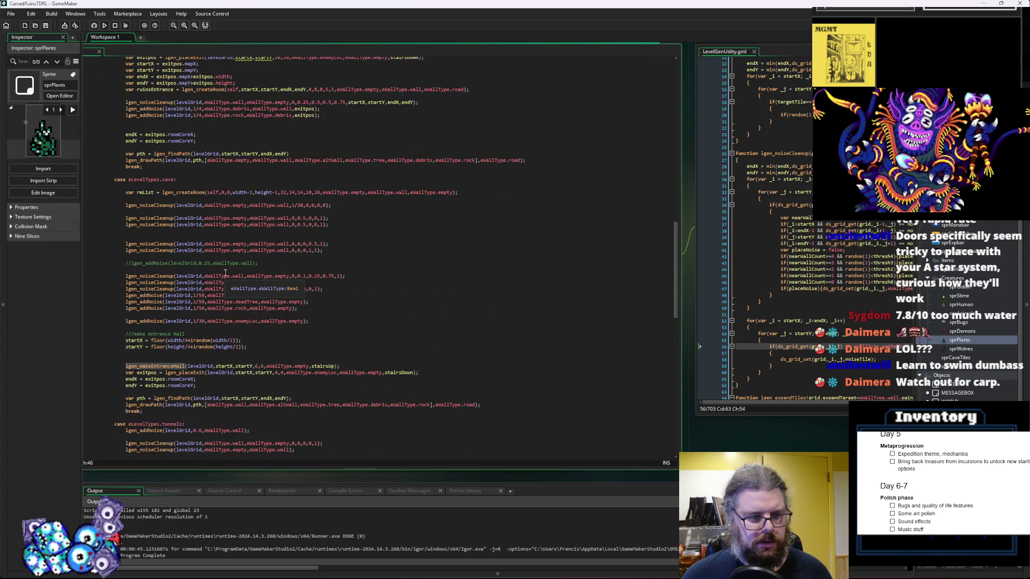
scroll(225, 274, up, 3)
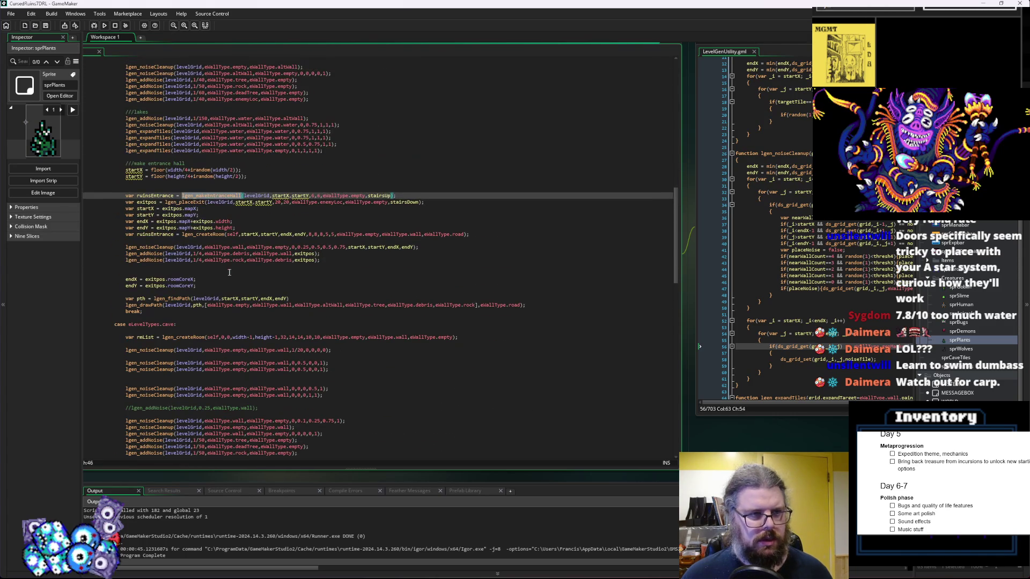
click(183, 196)
drag(183, 197, 125, 196)
key(BackSpace)
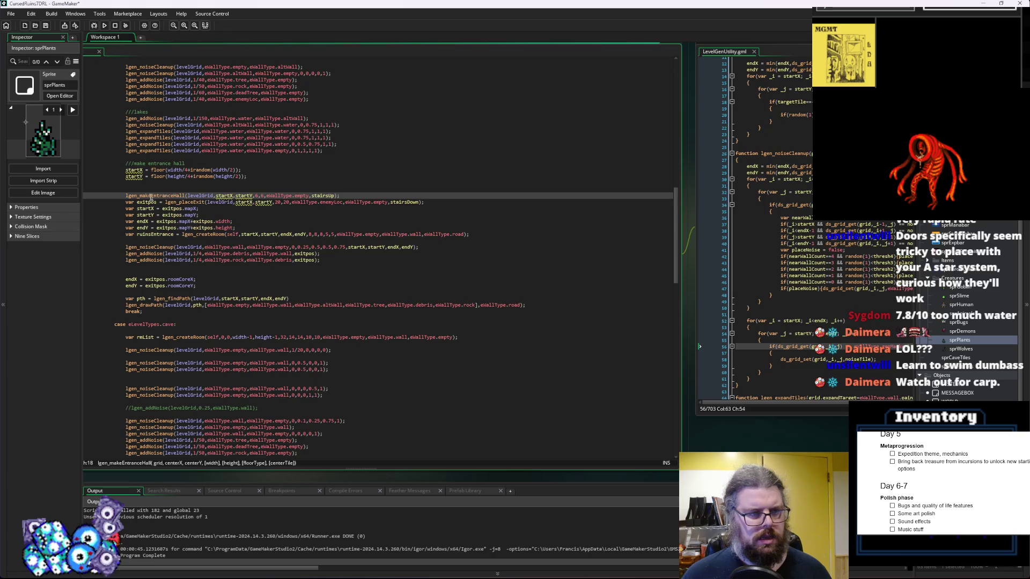
Check the lgen_createRoom and lgen_makeEntranceHall parameters and highlight startY, then bring up LevelGenUtility
click(228, 234)
click(250, 196)
double_click(243, 197)
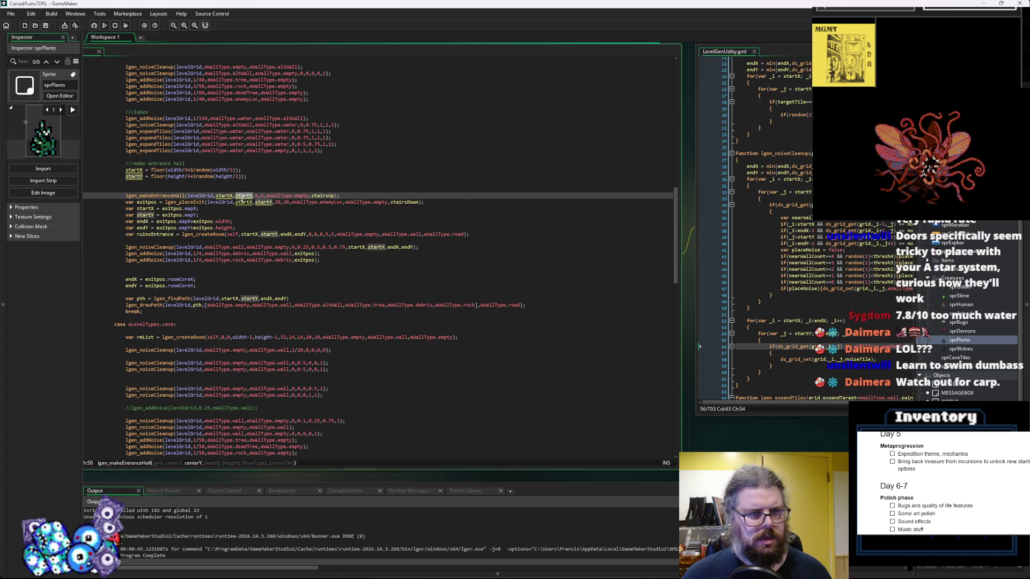
click(748, 308)
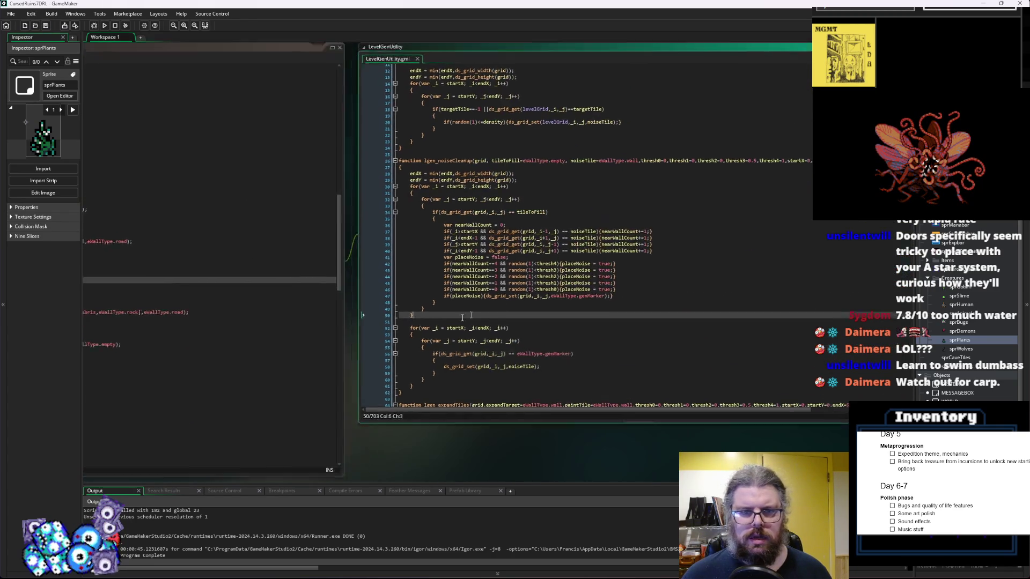
Scroll LevelGenUtility down to lgen_makeEntranceHall, then return to the entrance hall call in levelData
scroll(419, 332, down, 20)
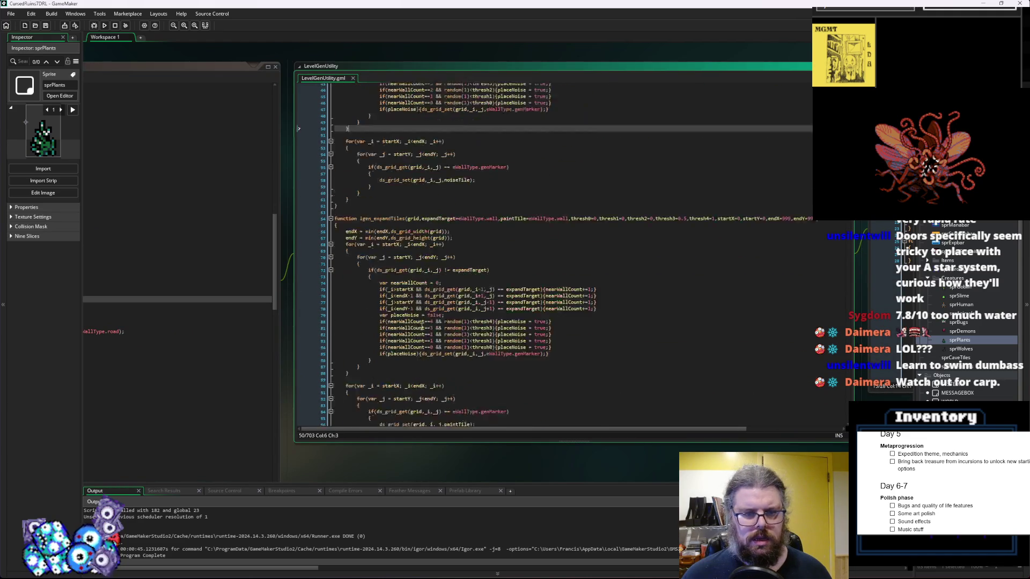
scroll(421, 327, down, 20)
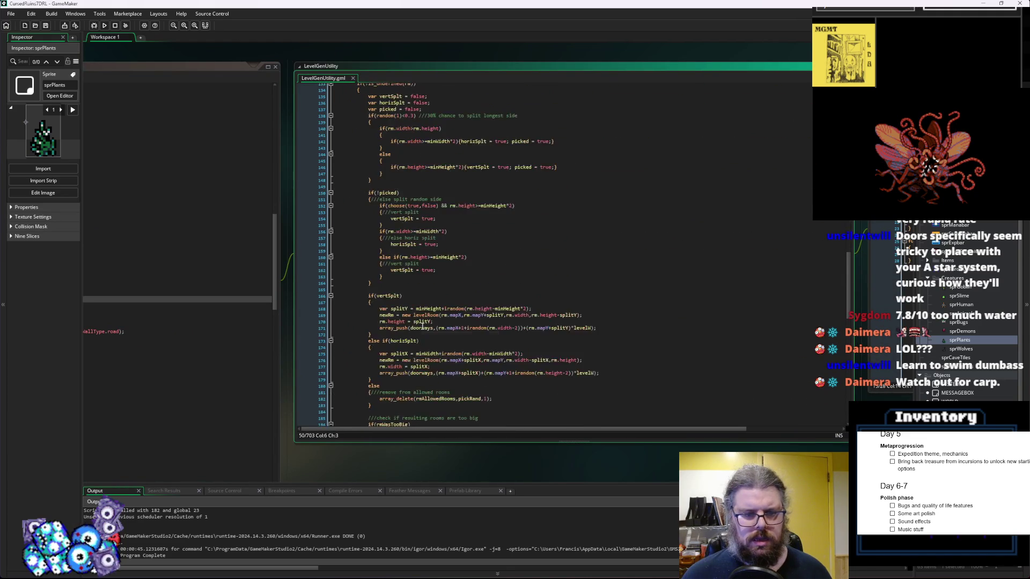
scroll(424, 326, down, 5)
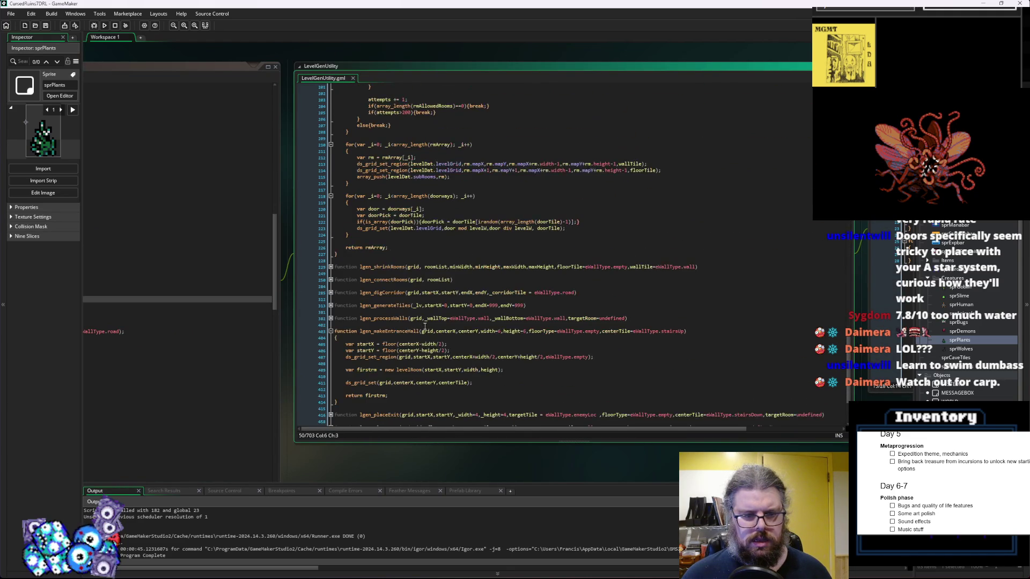
click(828, 317)
drag(828, 318, 715, 295)
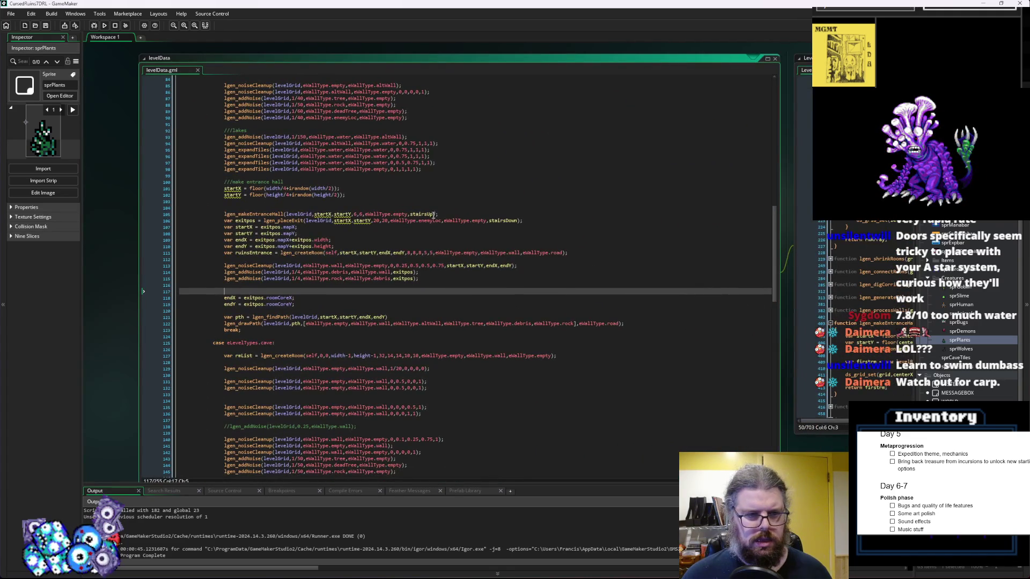
click(334, 214)
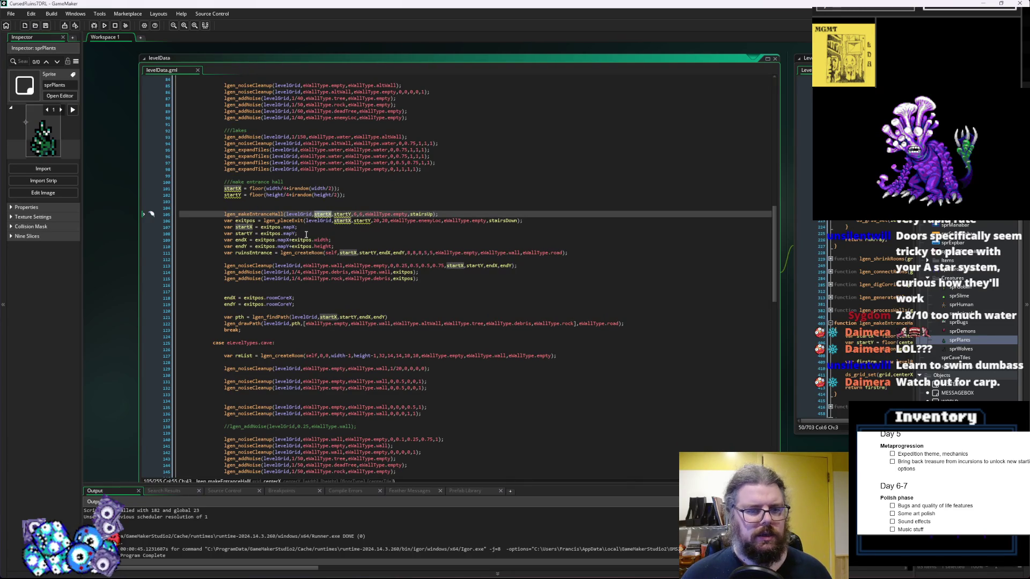
Insert a blank line above the startX assignment from exitpos
double_click(244, 227)
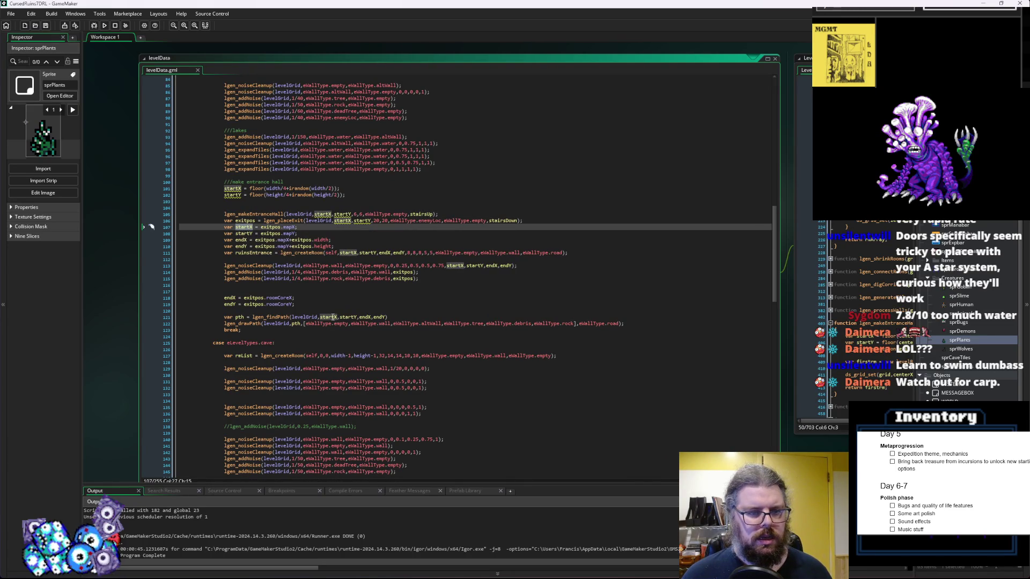
key(Home)
key(Return)
key(Up)
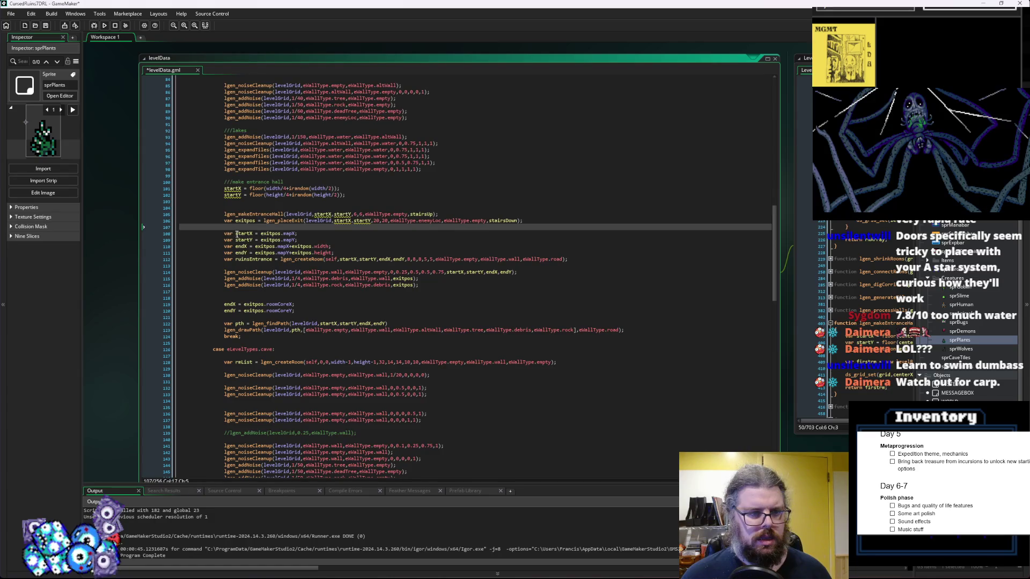
Remove 'var' from the startX and startY assignments and launch a debug run
click(231, 235)
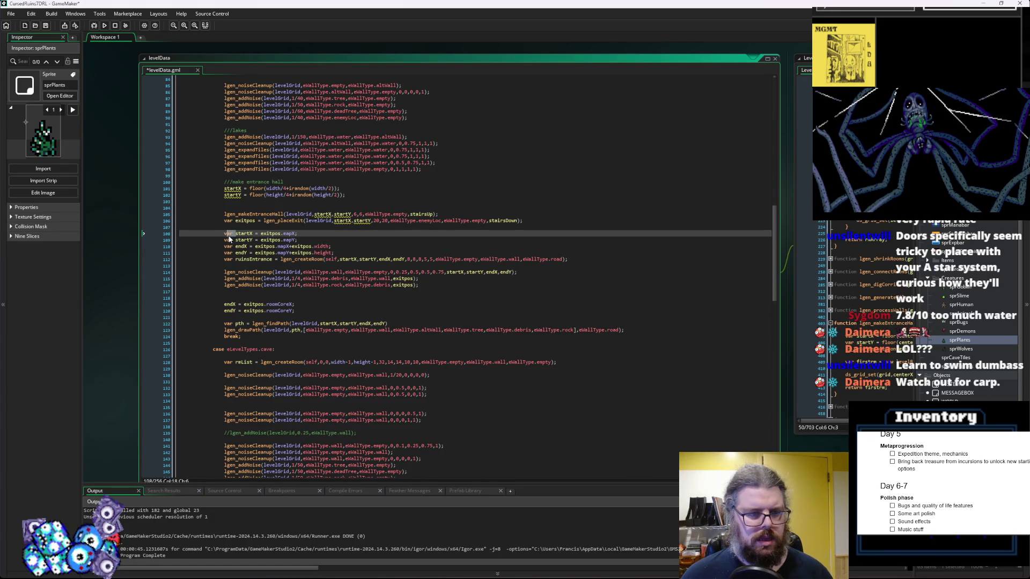
key(Delete)
key(Delete)
double_click(227, 240)
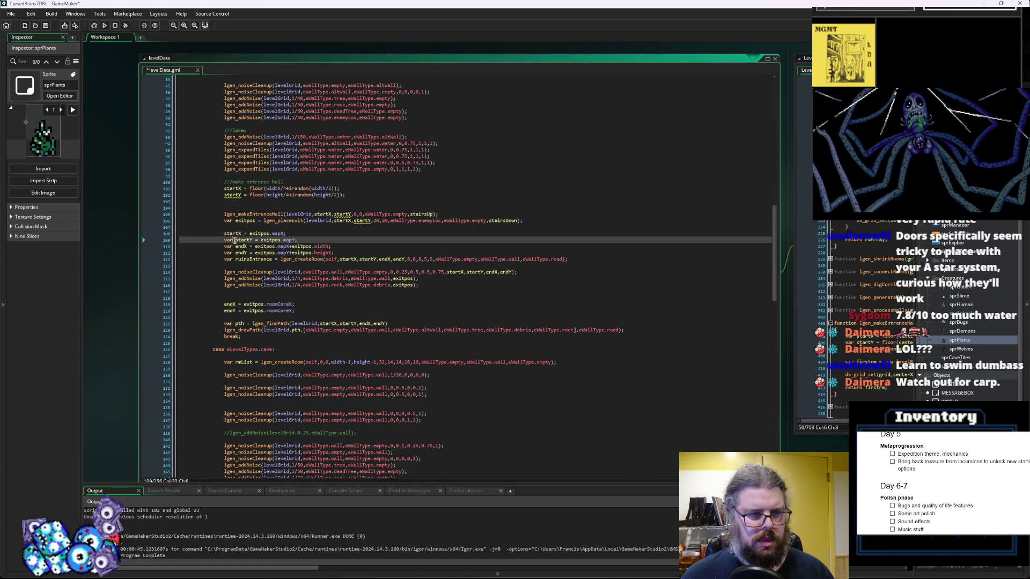
key(Delete)
key(Delete)
key(End)
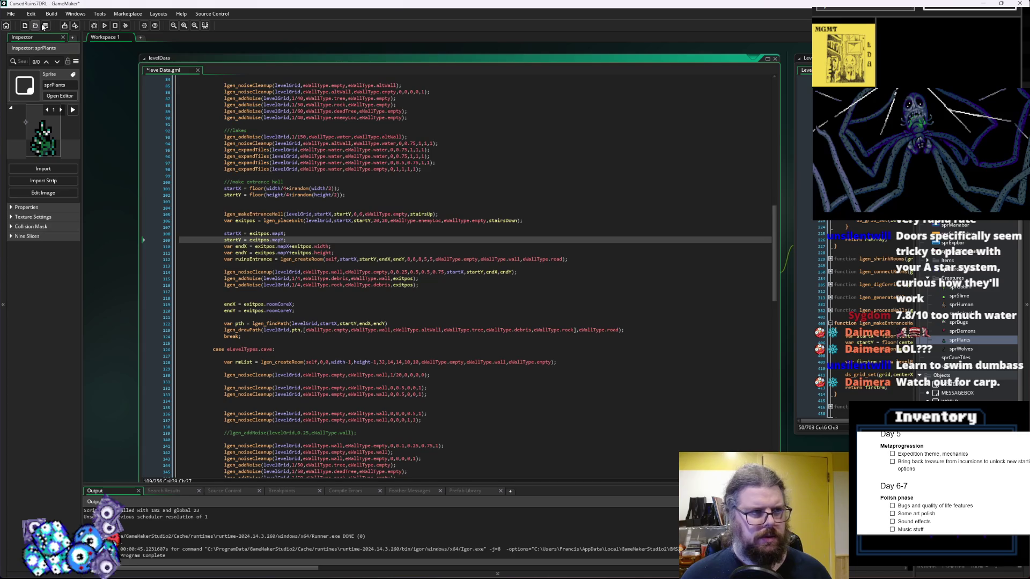
click(94, 26)
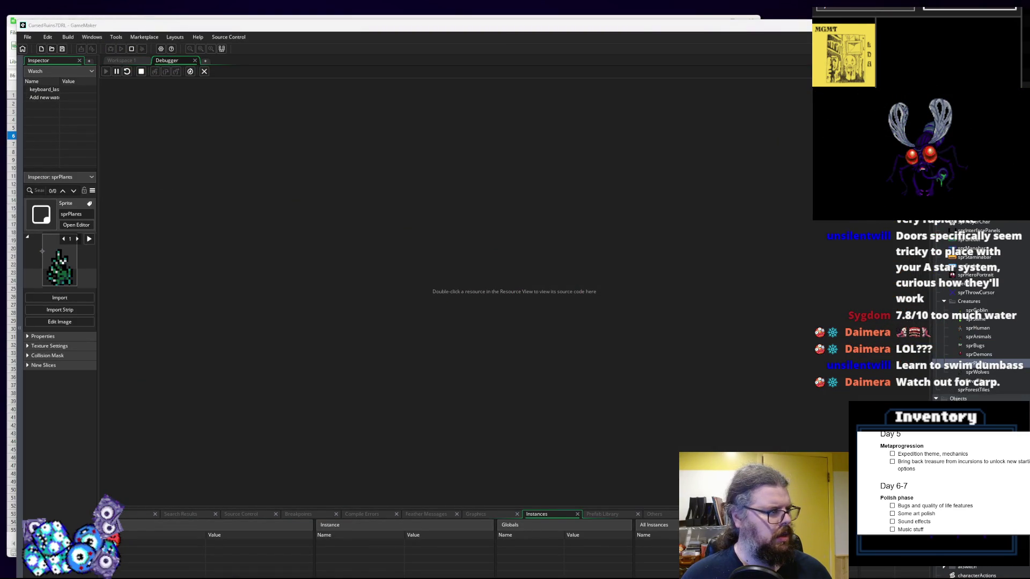
Start a new game and walk the player down-left, then right along the dirt path
key(Return)
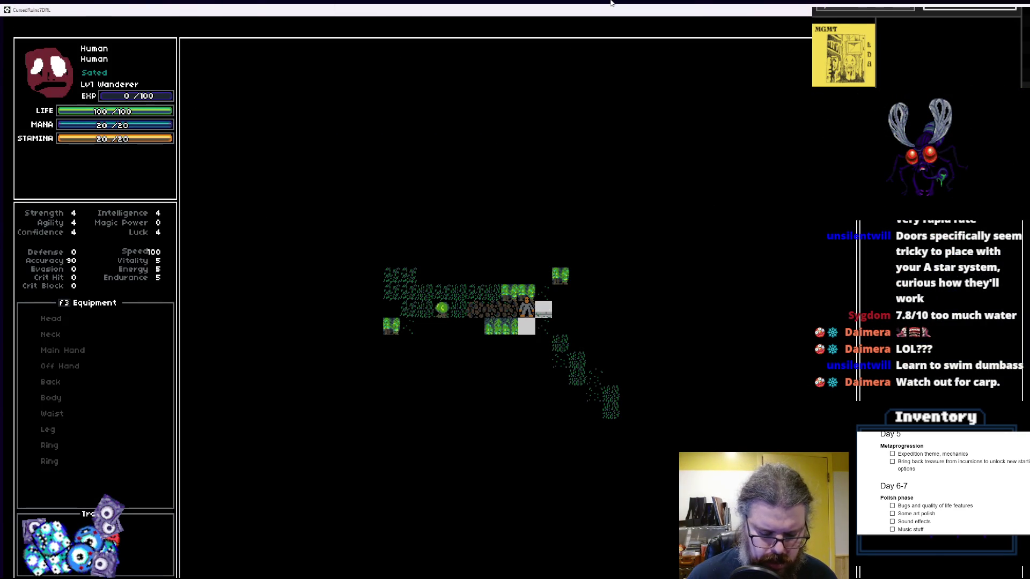
key(m)
key(Left)
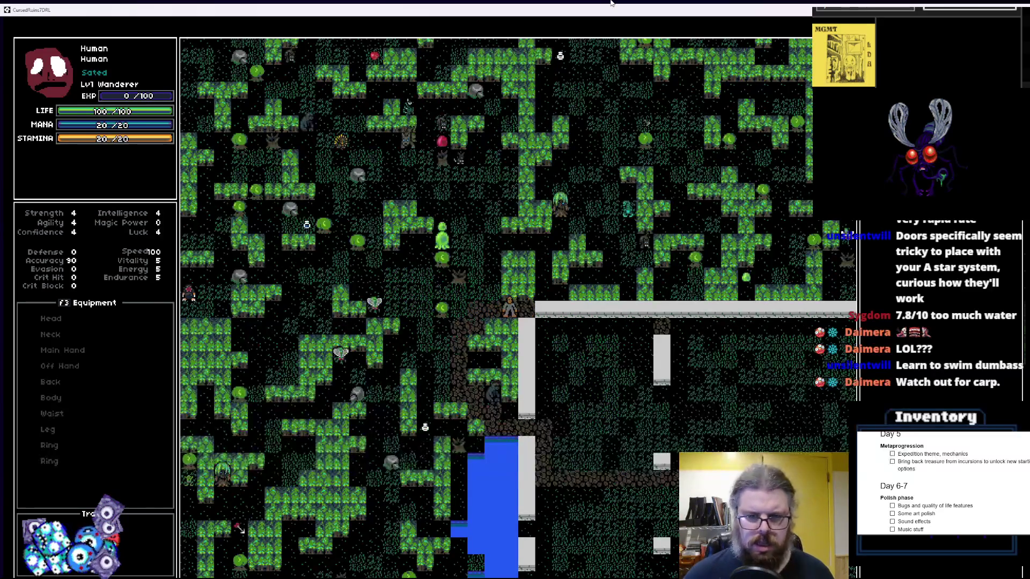
key(Left)
key(Left)
key(Down)
key(Left)
key(Down)
key(Down)
key(Down)
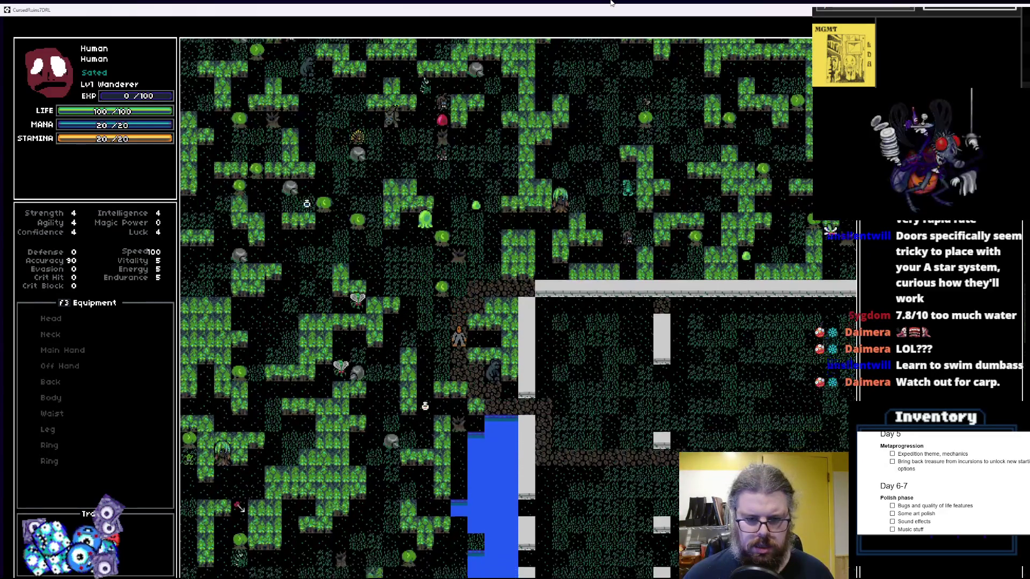
key(Right)
key(Right)
key(Down)
key(Right)
key(Down)
key(Right)
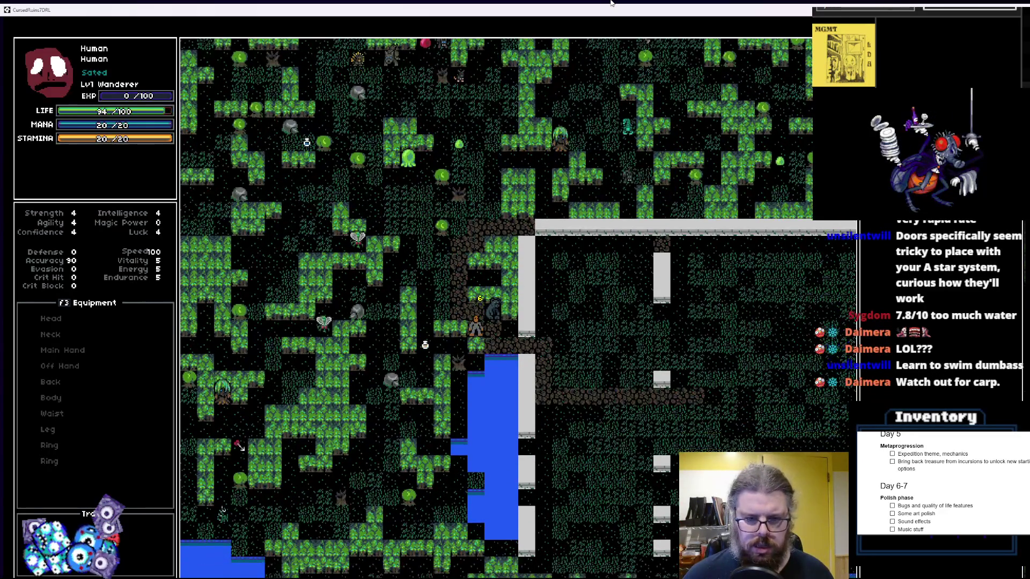
key(Right)
key(Right)
key(Right)
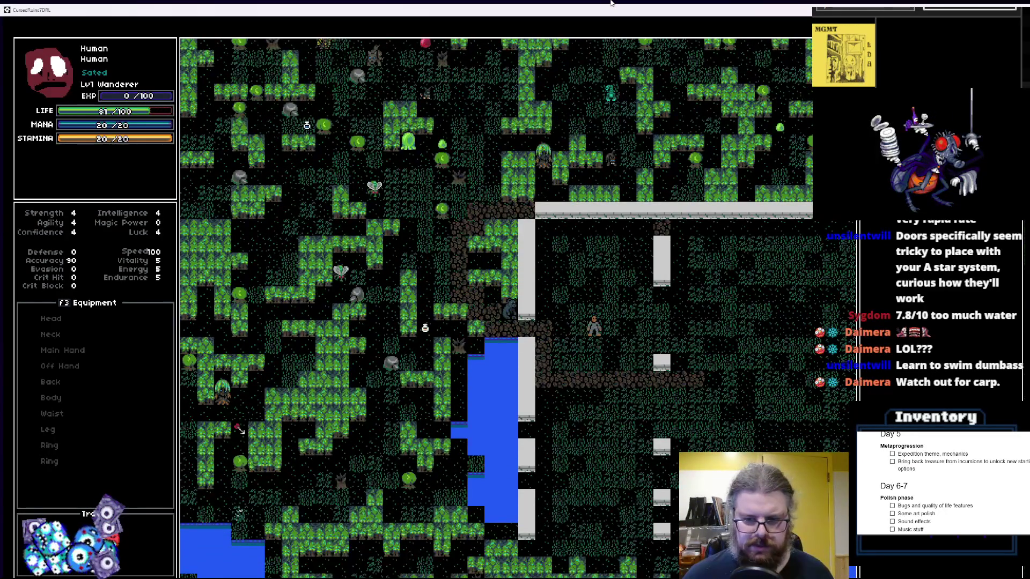
Walk onto the ruins floor, deeper in, then back up and left through the ruins
key(Right)
key(Down)
key(Right)
key(Down)
key(Right)
key(Down)
key(Right)
key(Down)
key(Right)
key(Down)
key(Right)
key(Down)
key(Right)
key(Down)
key(Right)
key(Right)
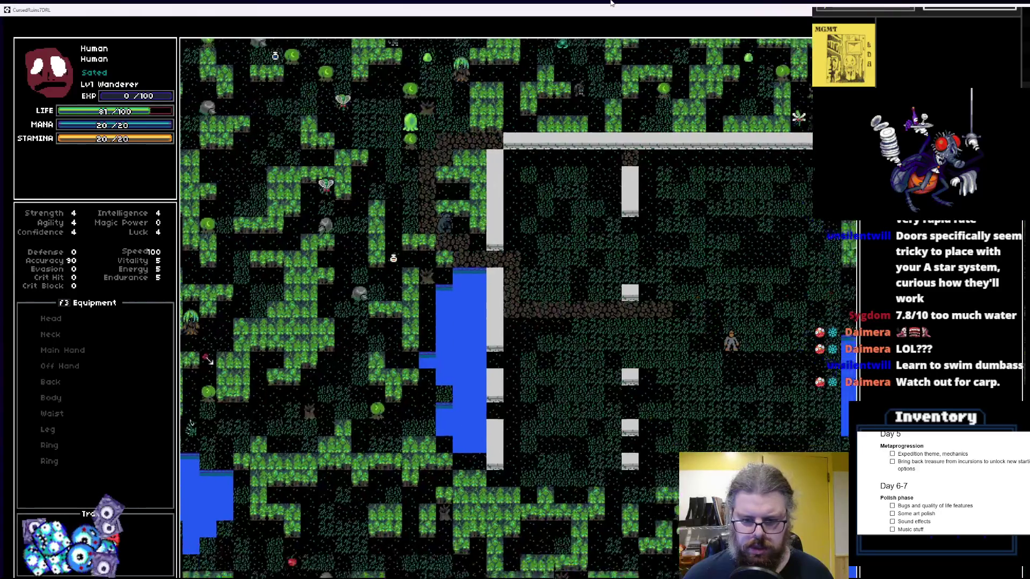
key(Right)
key(Down)
key(Right)
key(Down)
key(Right)
key(Down)
key(Right)
key(Down)
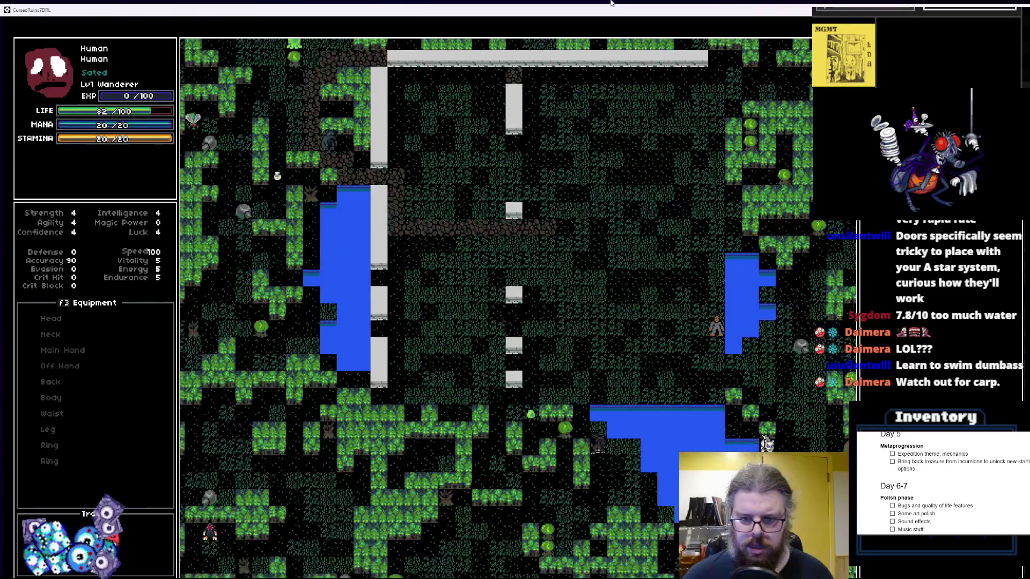
key(Right)
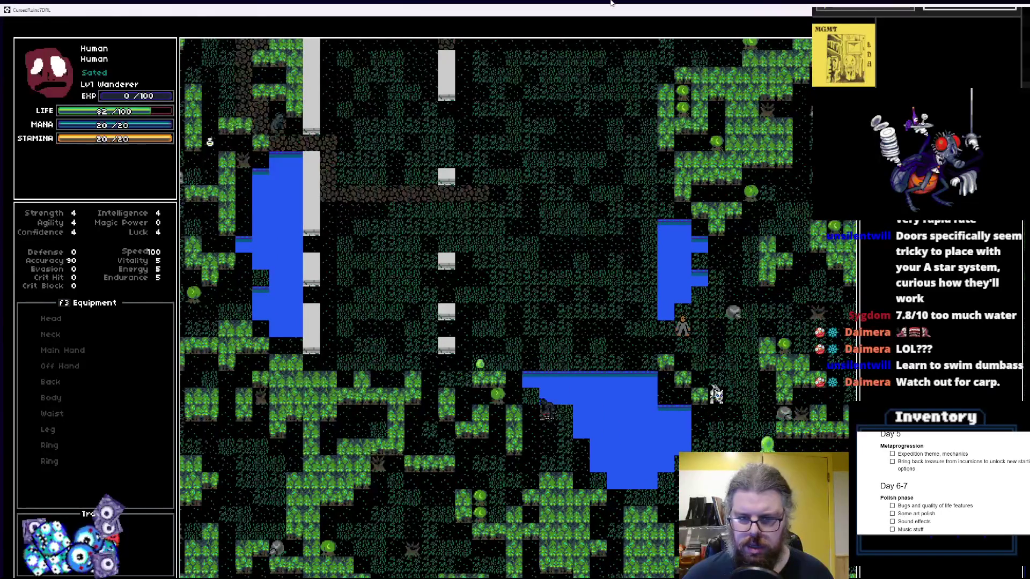
key(Up)
key(Up)
key(Left)
key(Up)
key(Left)
key(Up)
key(Left)
key(Left)
key(Left)
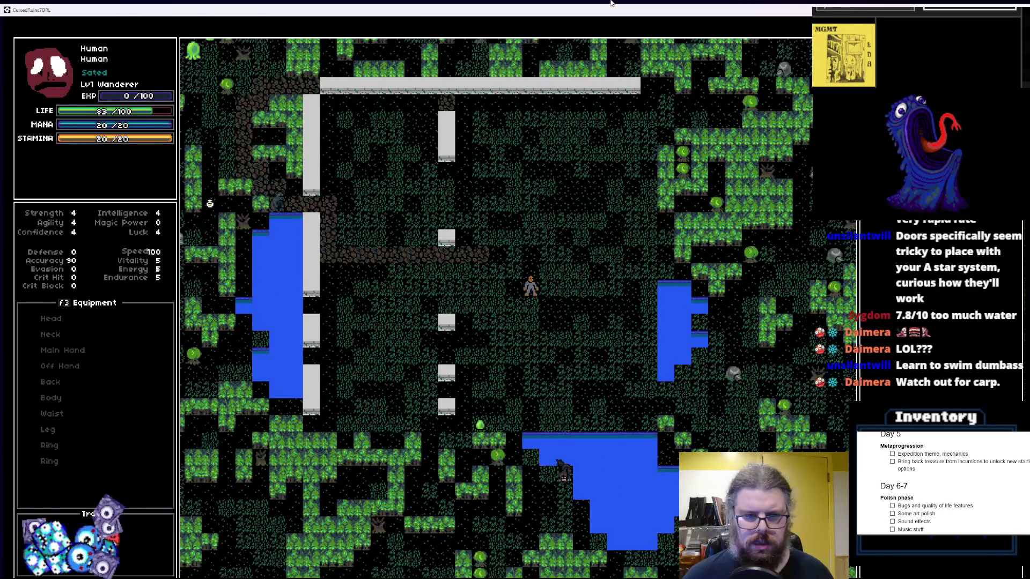
Walk up past the ruins wall into the forest, then exit fullscreen
key(Left)
key(Left)
key(Left)
key(Up)
key(Up)
key(Up)
key(Left)
key(Left)
key(Left)
key(Up)
key(Up)
key(Up)
key(Left)
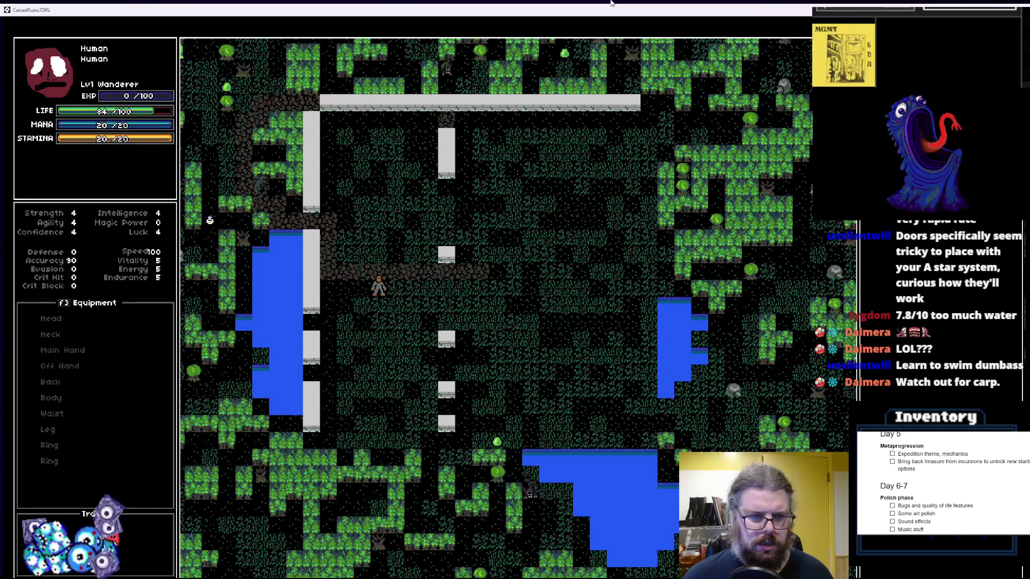
key(Up)
key(Left)
key(Up)
key(Left)
key(Up)
key(Up)
key(Left)
key(Up)
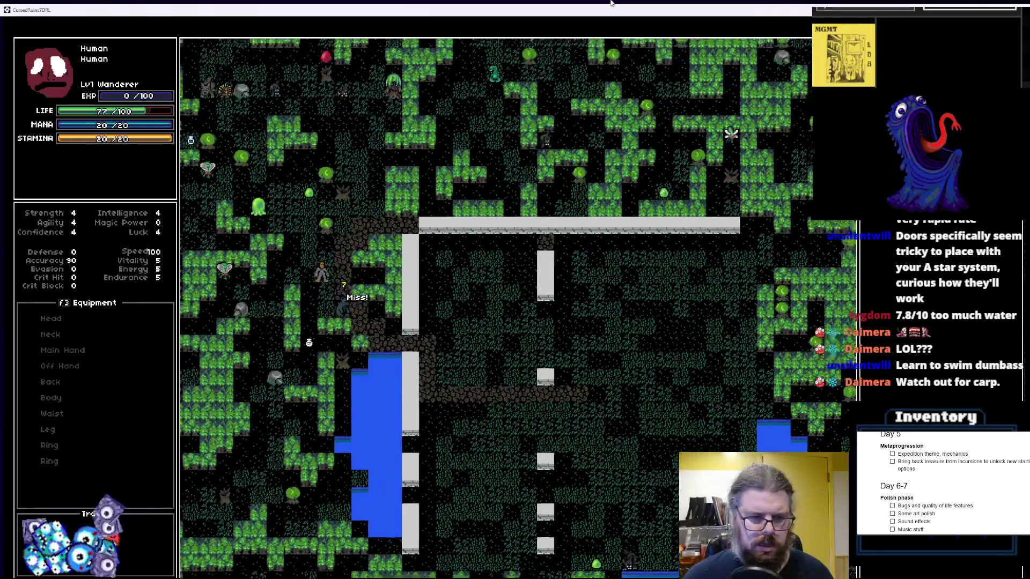
key(Up)
key(Up)
key(Up)
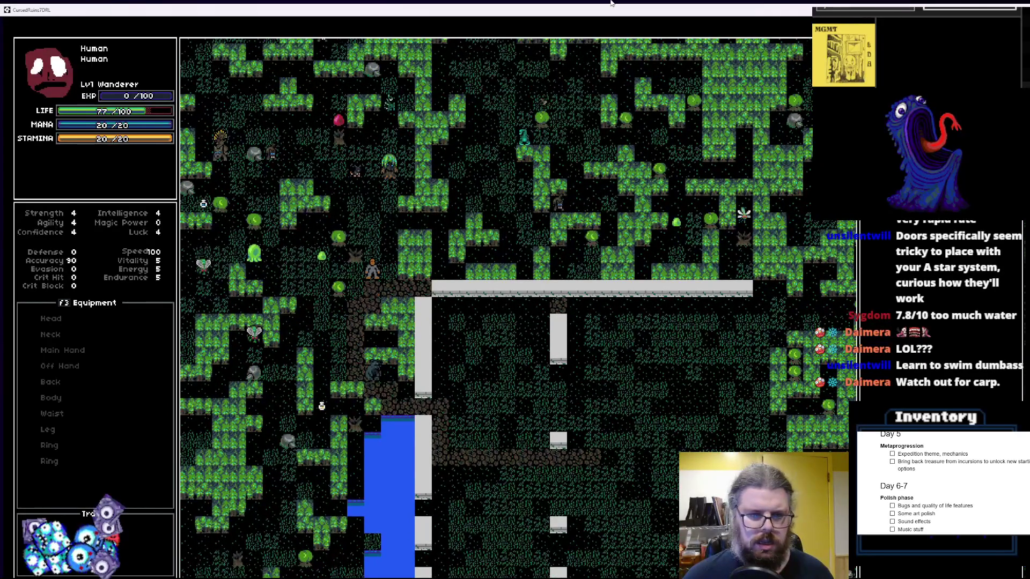
key(Up)
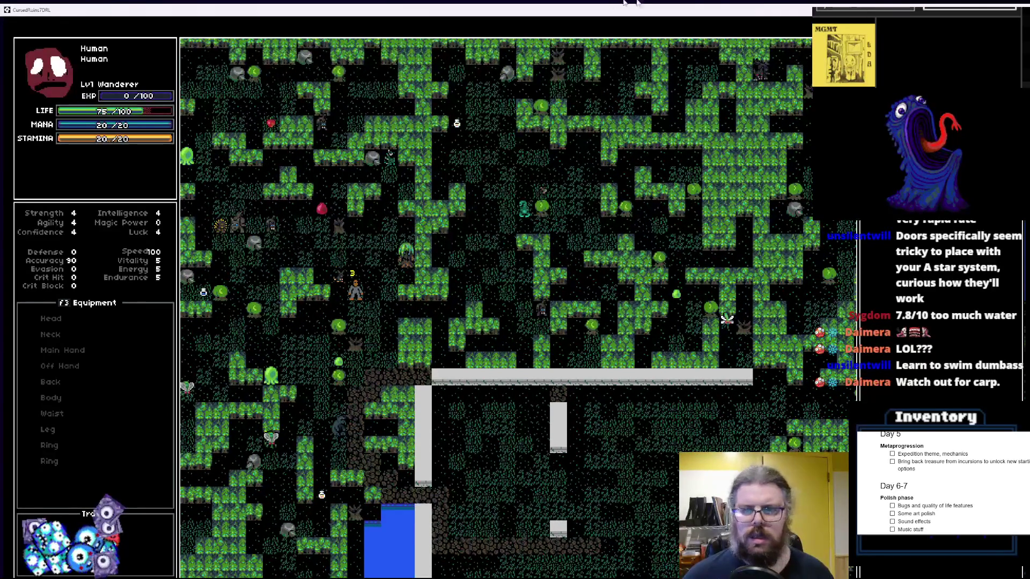
double_click(831, 4)
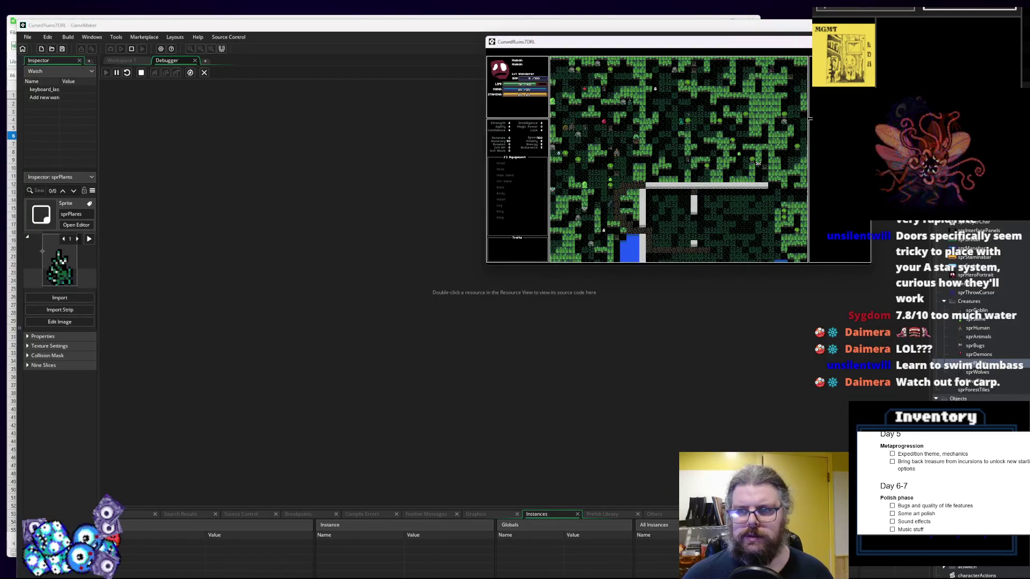
Close the debugger, relaunch a debug run with F6, and close the debugger again
click(243, 61)
click(203, 74)
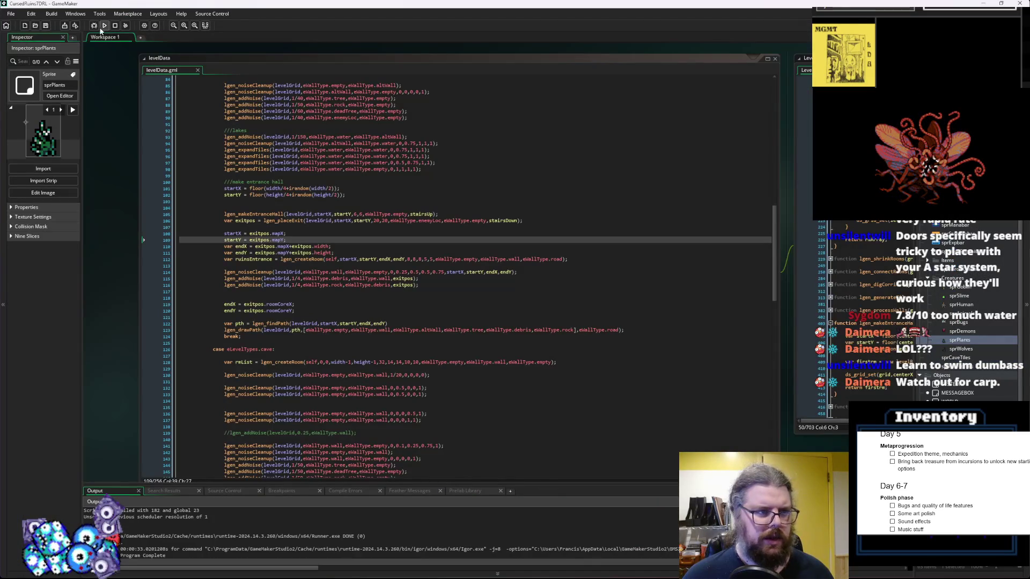
key(F6)
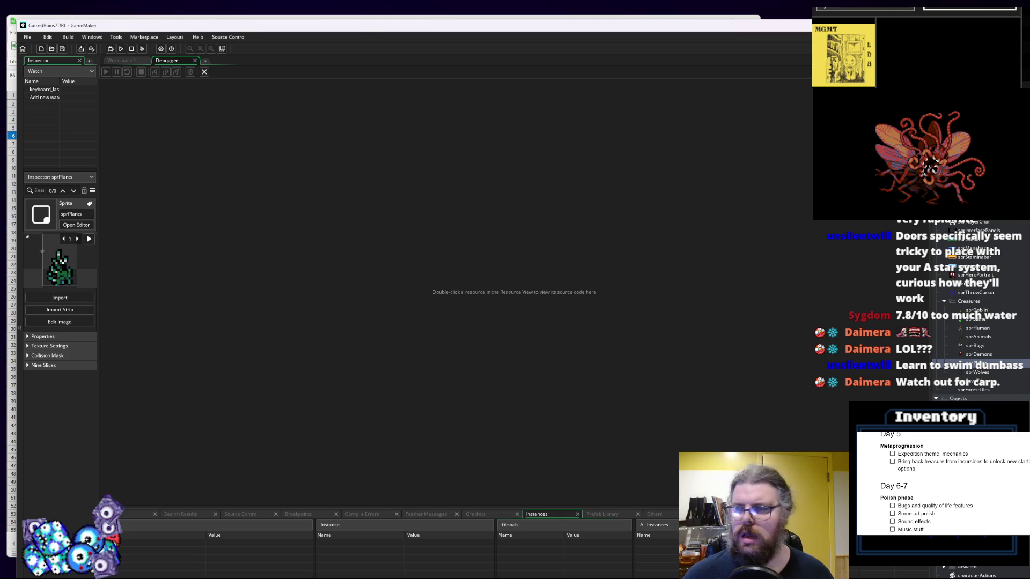
click(204, 72)
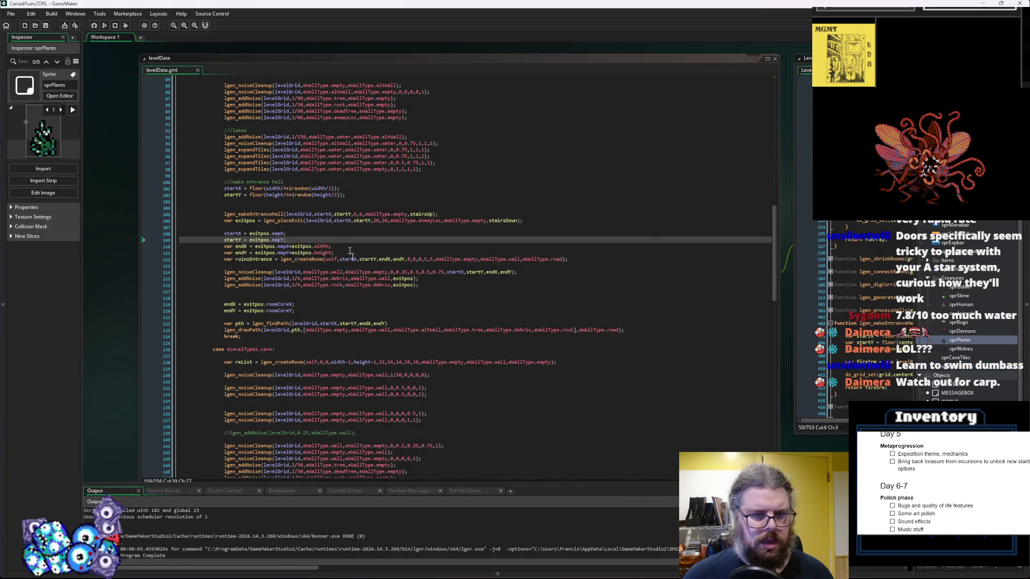
Find the exitpos assignments and start declaring a new variable with 'var' on line 108
click(369, 254)
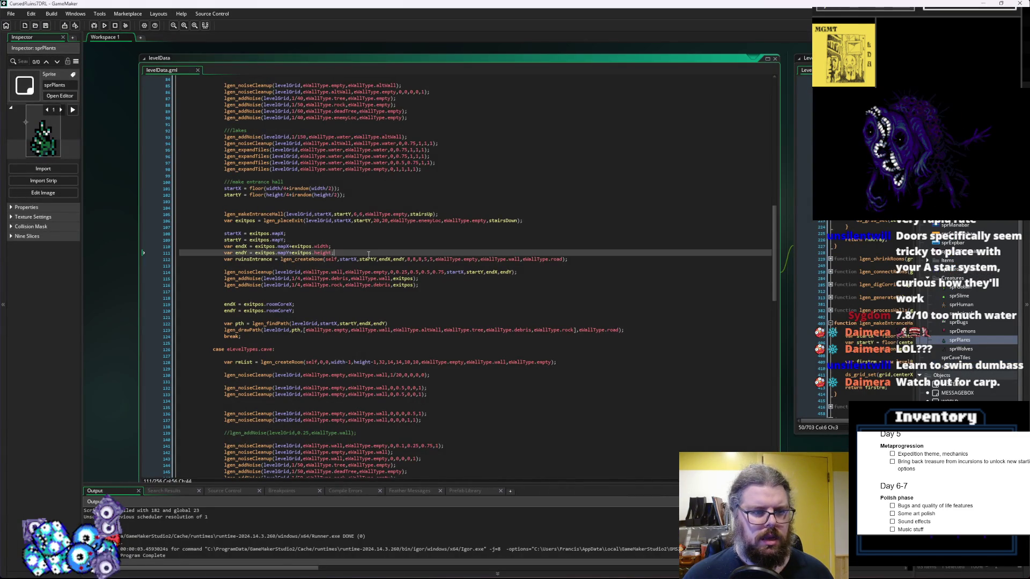
click(270, 234)
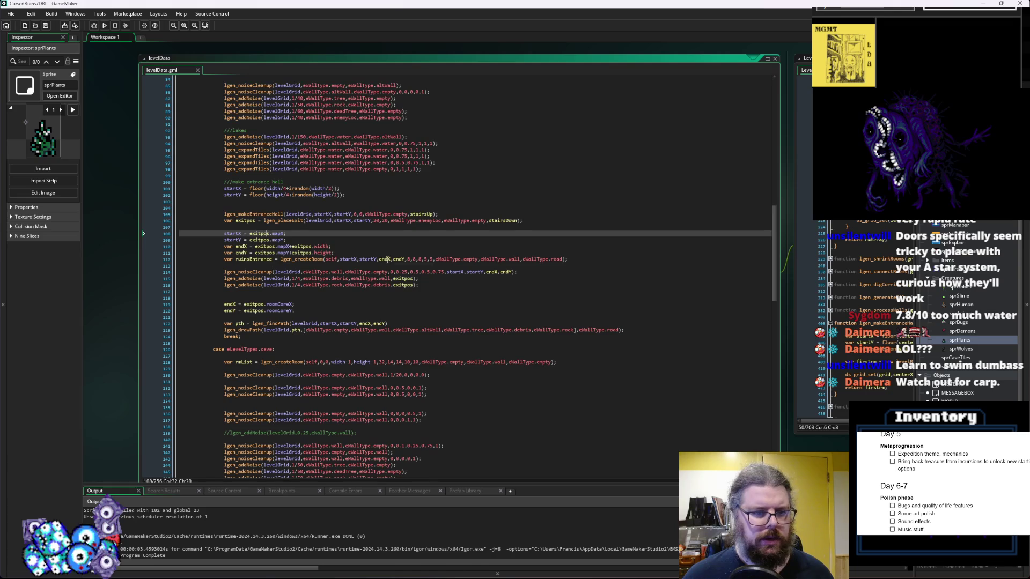
click(233, 189)
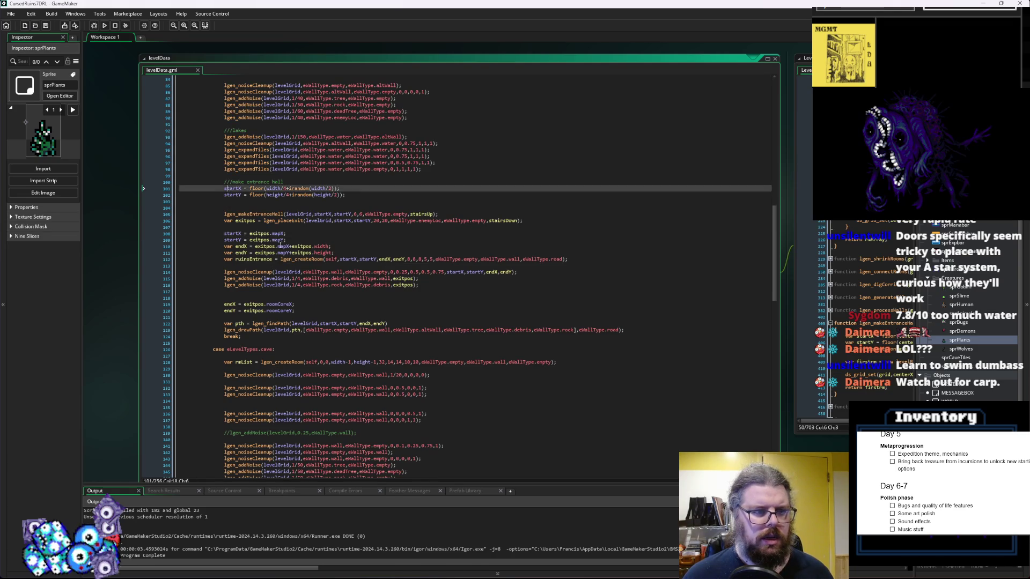
scroll(317, 296, up, 15)
scroll(317, 295, up, 10)
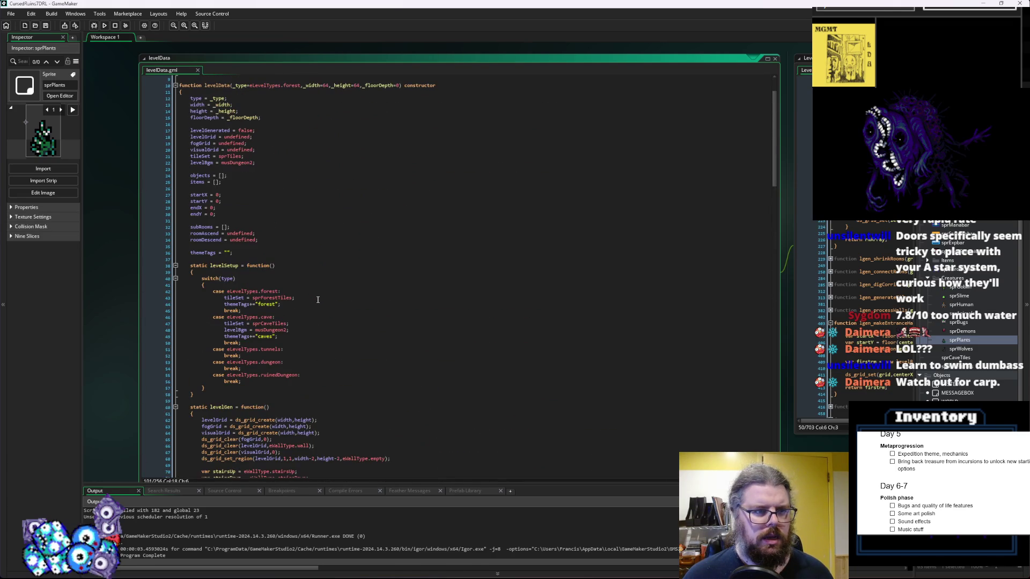
scroll(317, 299, down, 20)
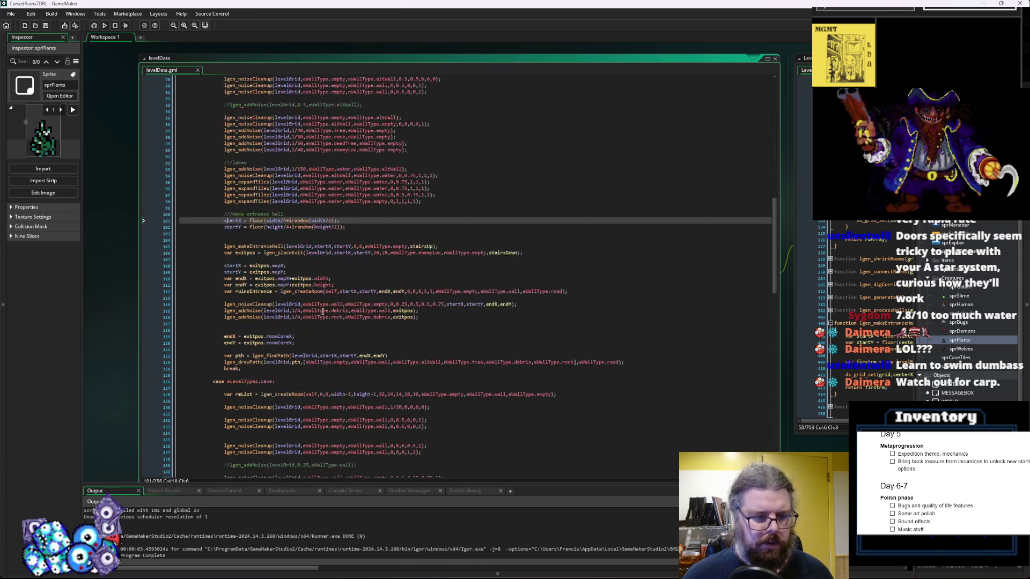
click(224, 265)
text(var)
Rename the exitpos variables on lines 108–109 to ruinX and ruinY
click(225, 272)
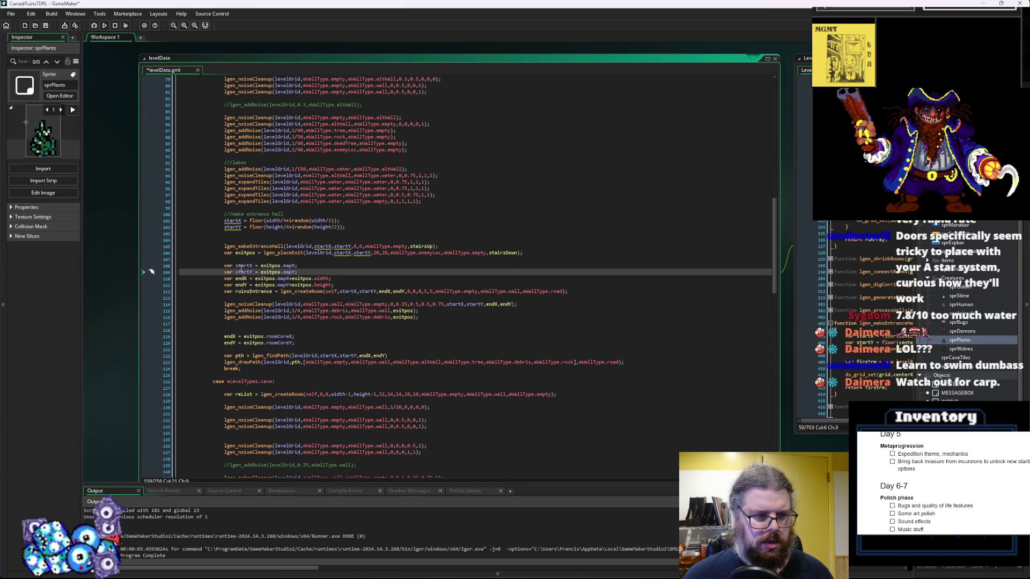
click(250, 266)
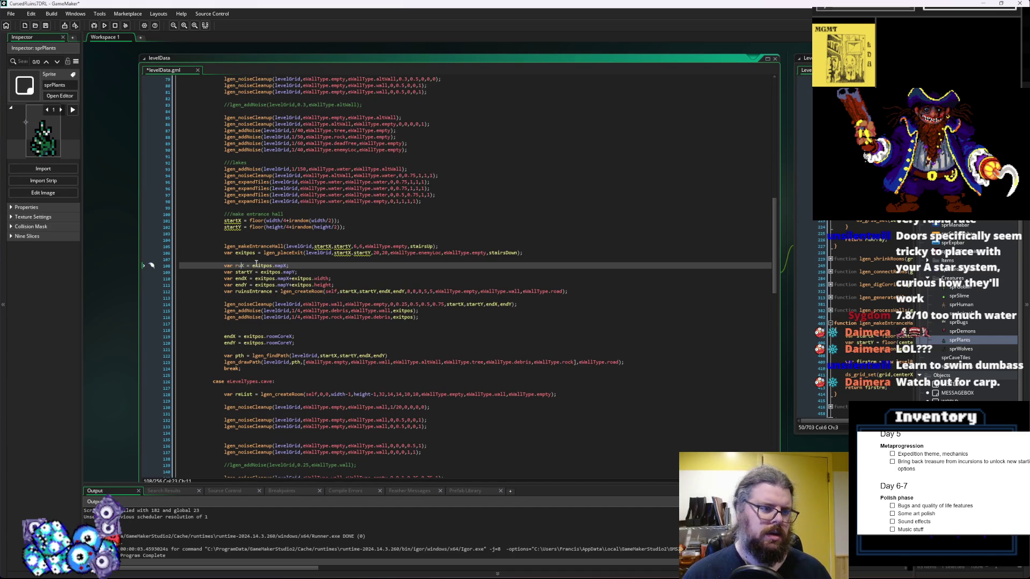
text(inX)
key(Down)
key(BackSpace)
key(BackSpace)
key(BackSpace)
text(r)
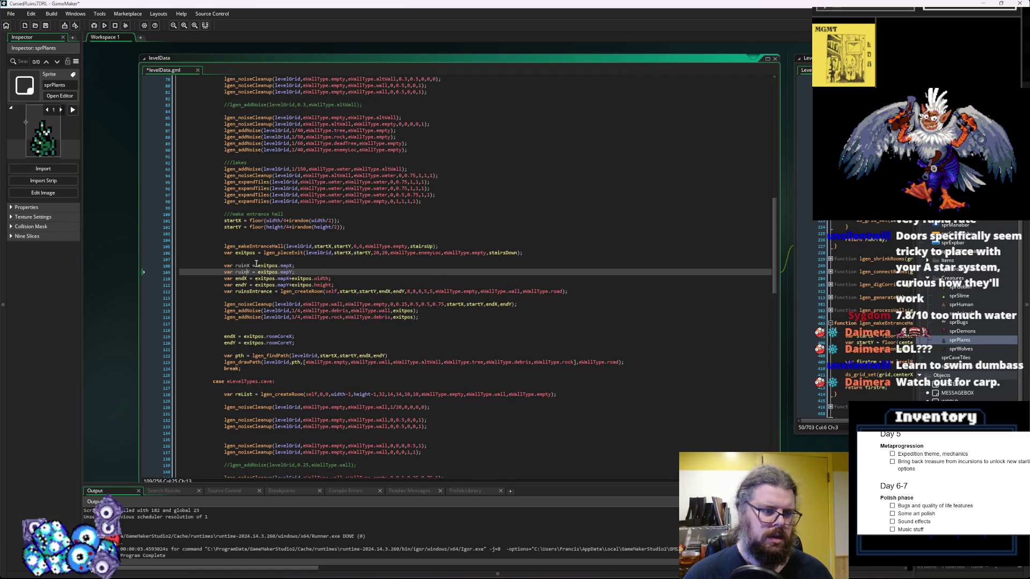
key(Down)
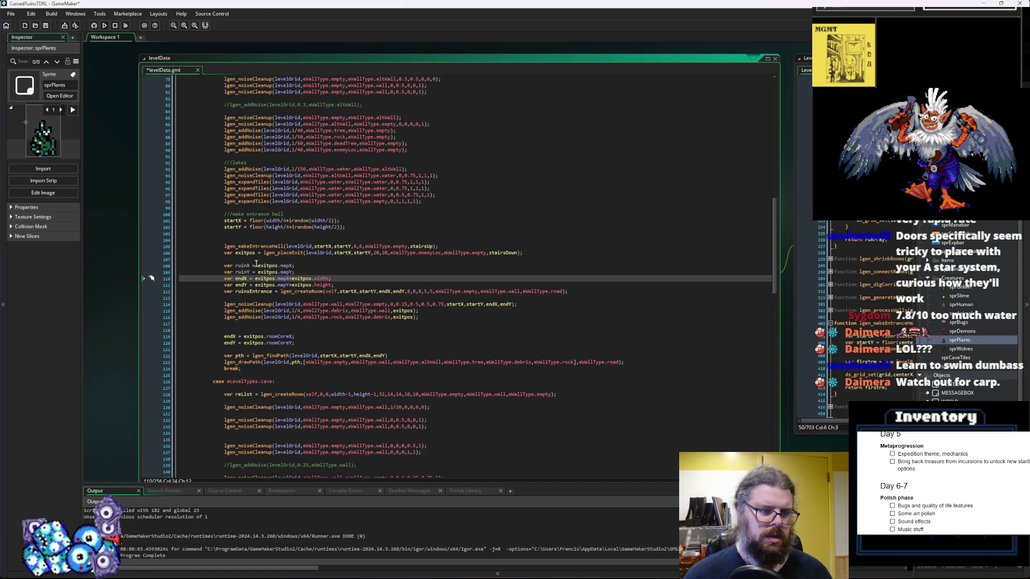
click(239, 266)
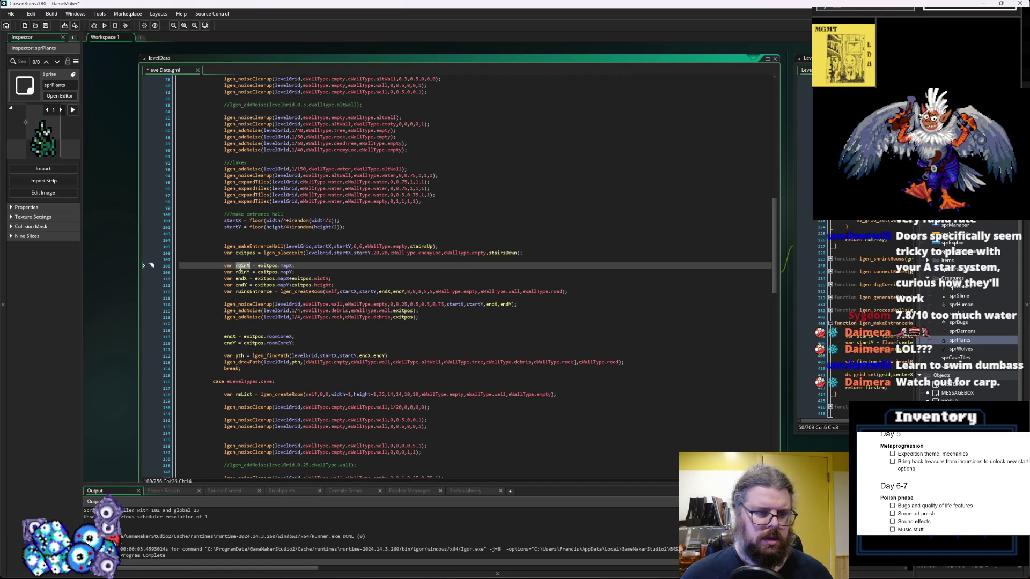
Replace the startX and startY arguments of the ruins room call with ruinX and ruinY
double_click(347, 291)
text(ruinX)
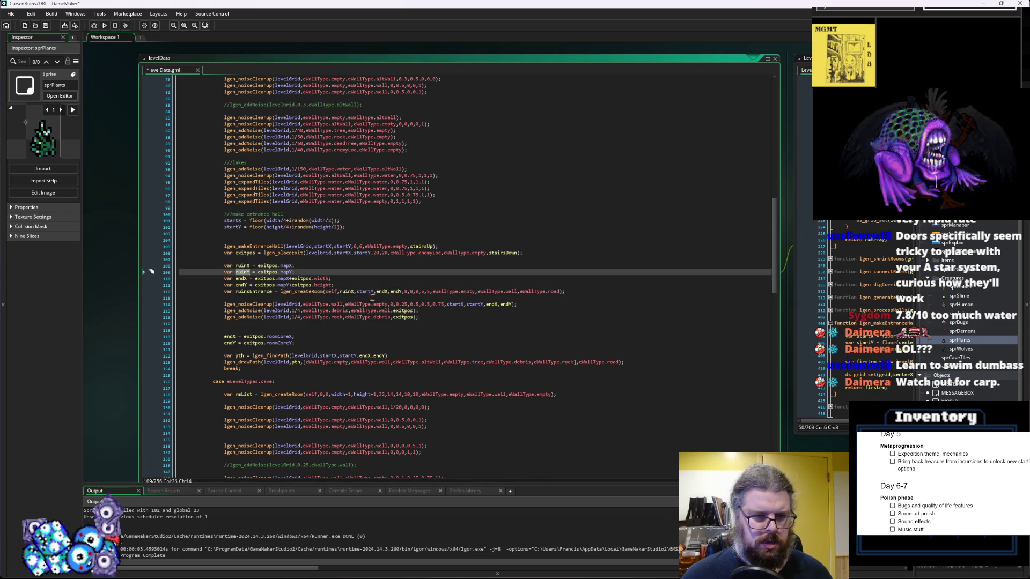
click(364, 291)
double_click(364, 291)
text(ruinY)
click(442, 318)
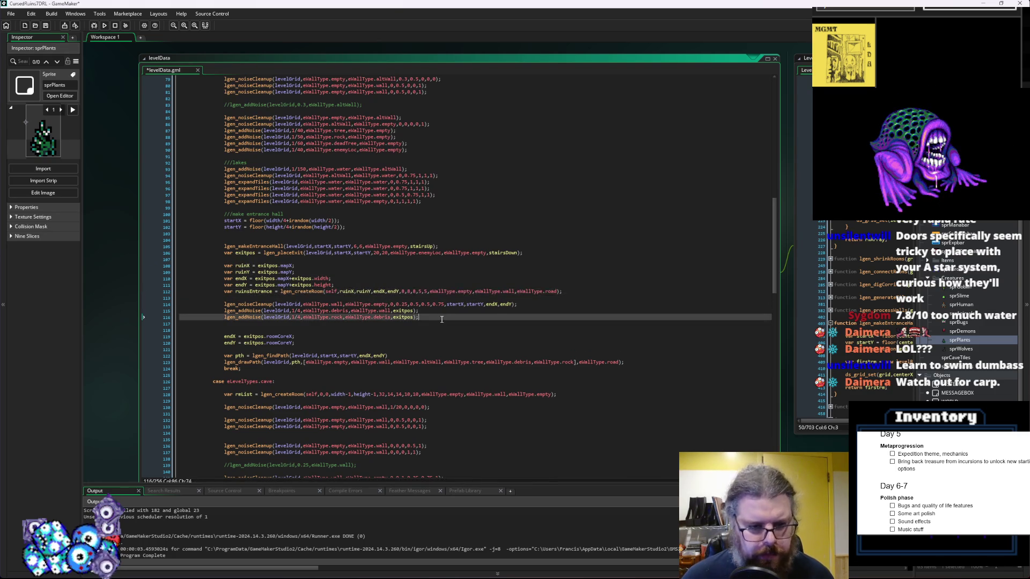
Use ruinY and ruinX in the wall cleanup call, then save and run with F5
click(456, 304)
double_click(476, 304)
text(ruinY)
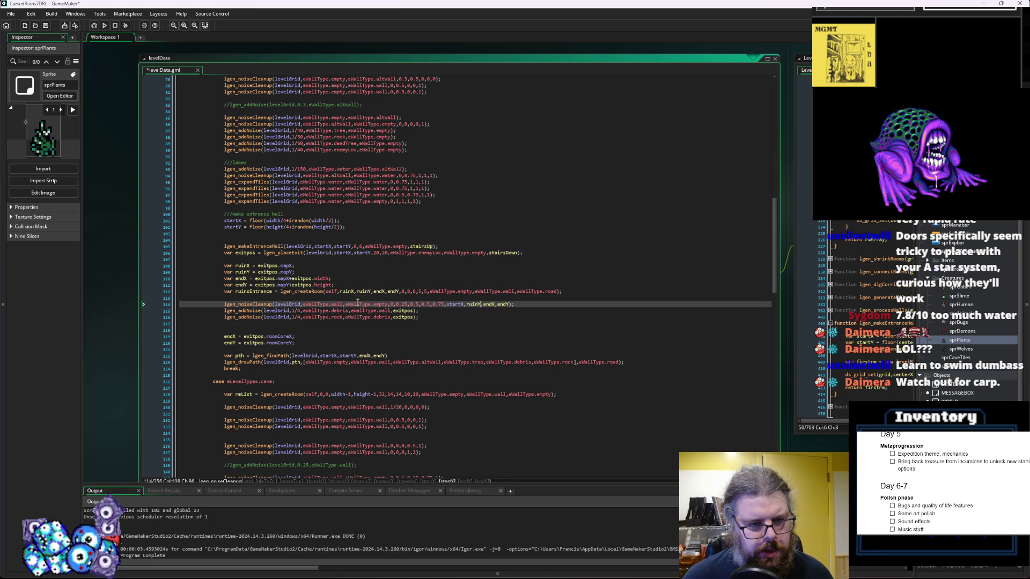
click(346, 291)
click(458, 304)
double_click(459, 304)
text(ruinX)
key(Down)
key(Down)
key(Down)
key(F5)
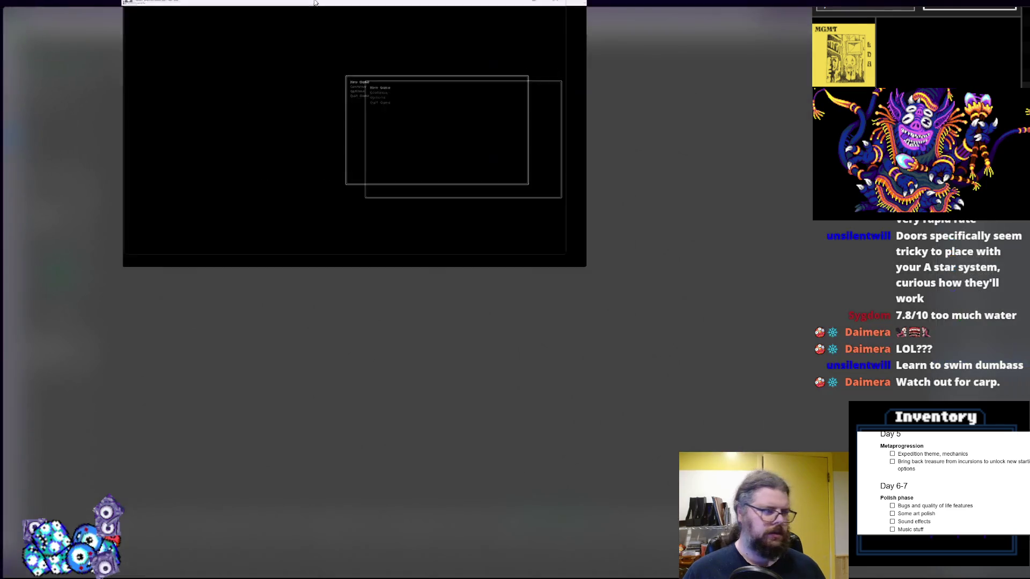
Start a new game, reveal the map with F1, and walk up, left and right toward the ruins
key(Return)
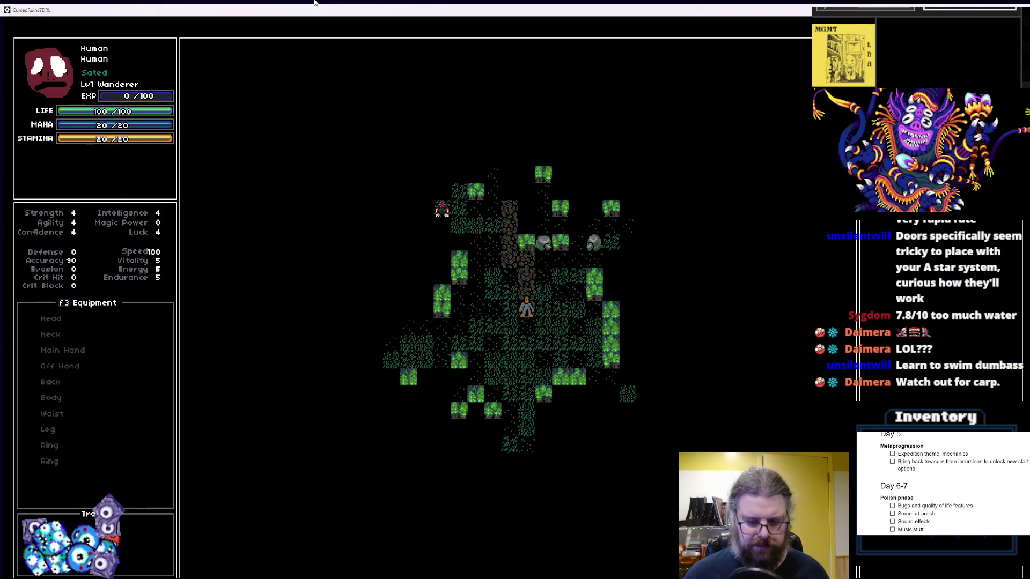
key(F1)
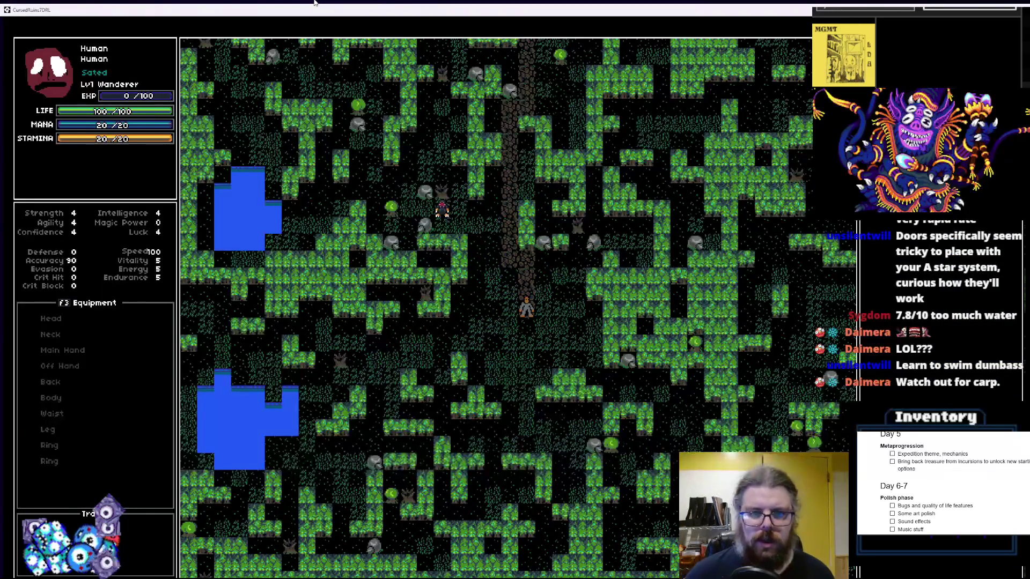
key(Up)
key(Up)
key(Up)
key(Up)
key(Up)
key(Up)
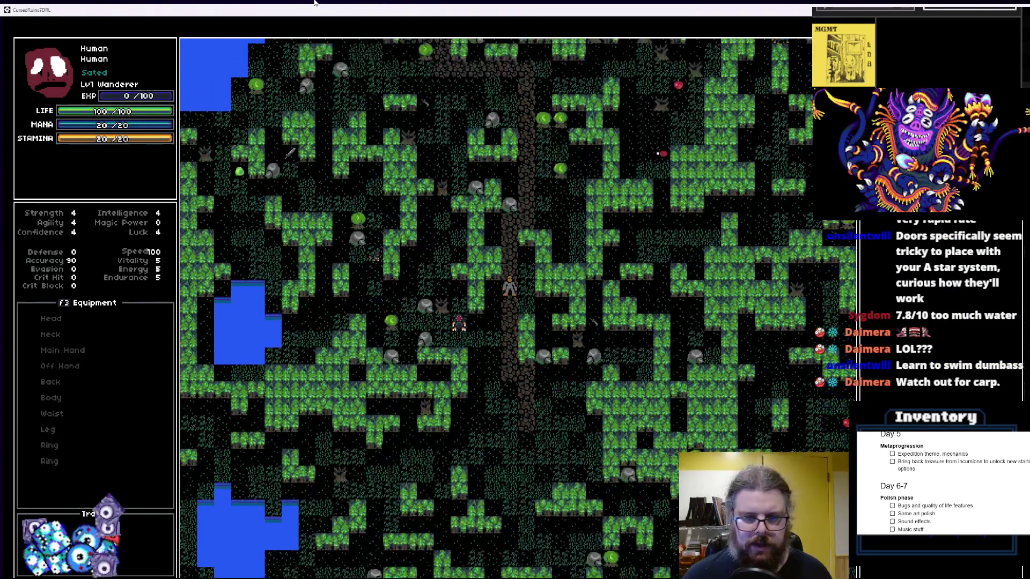
key(Up)
key(Up)
key(Up)
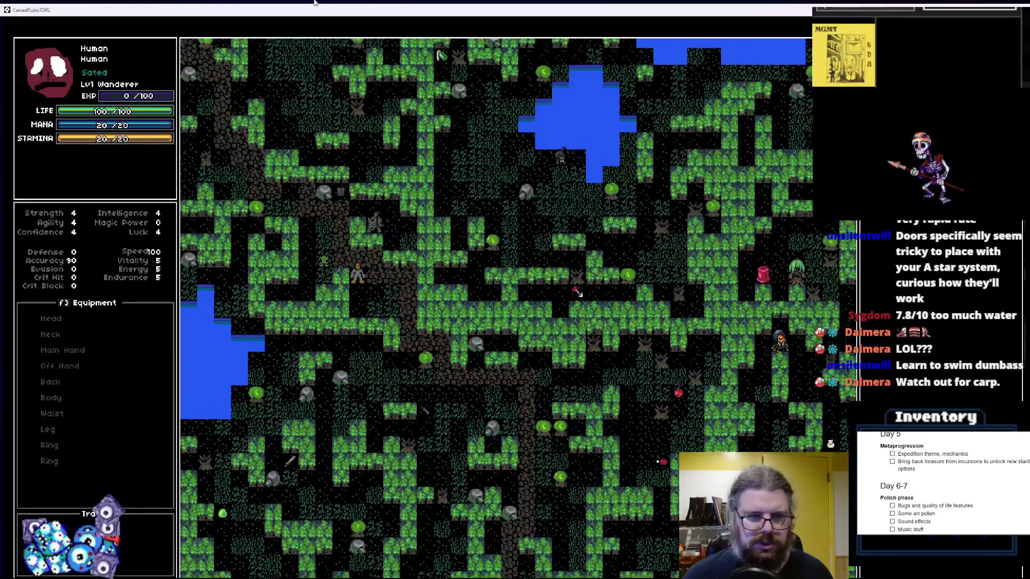
key(Up)
key(Left)
key(Up)
key(Left)
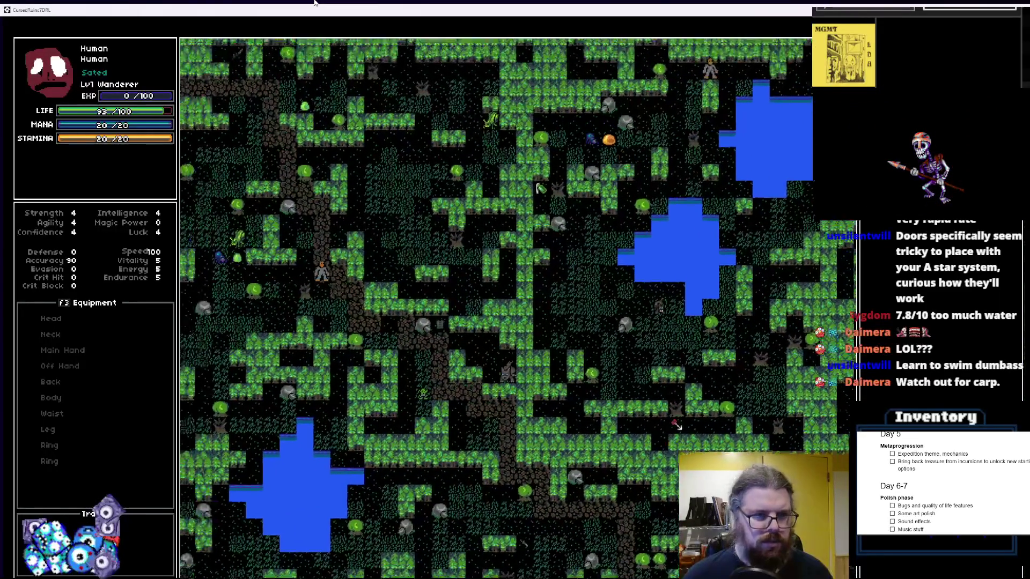
key(Up)
key(Up)
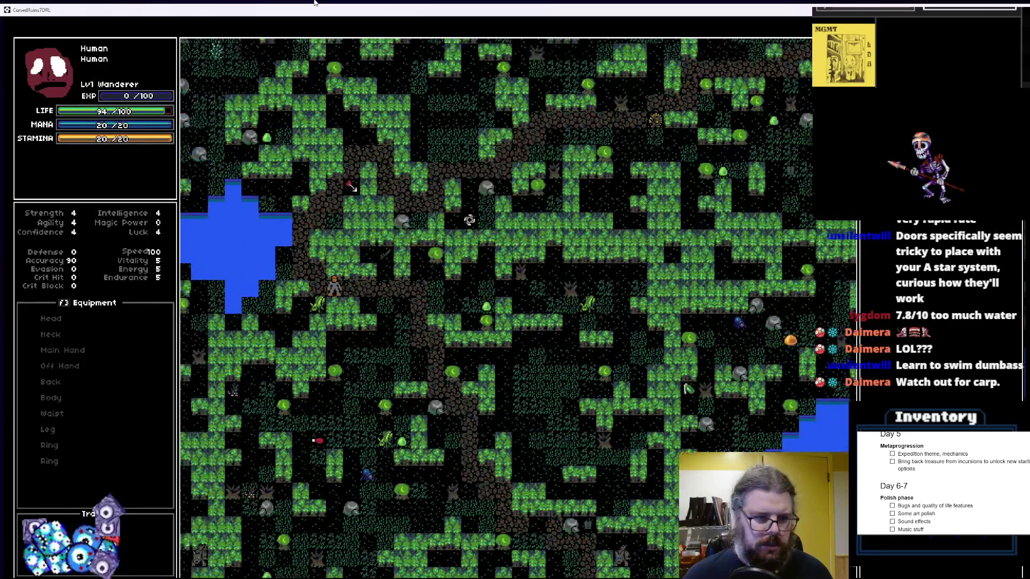
key(Left)
key(Up)
key(Left)
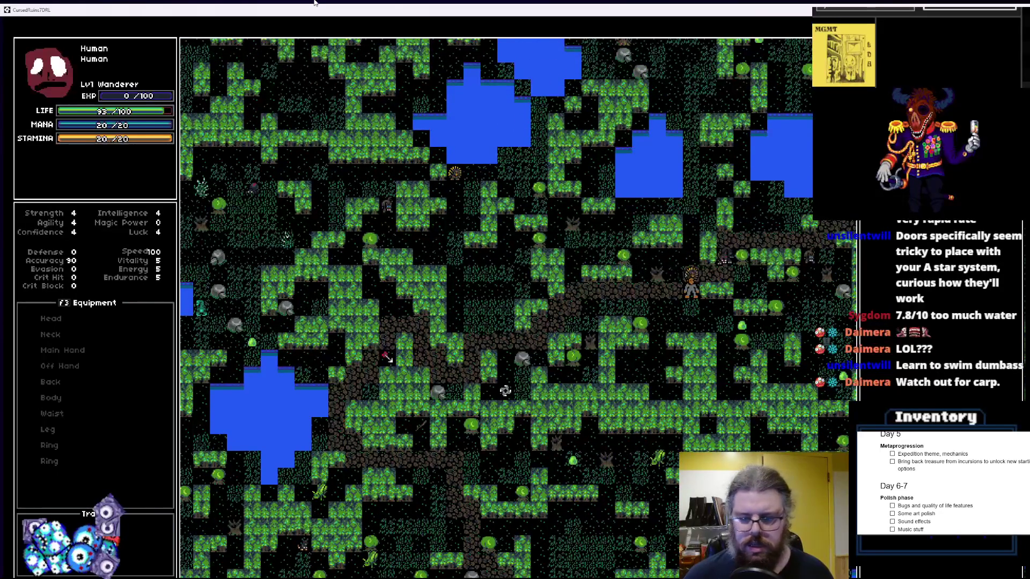
key(Up)
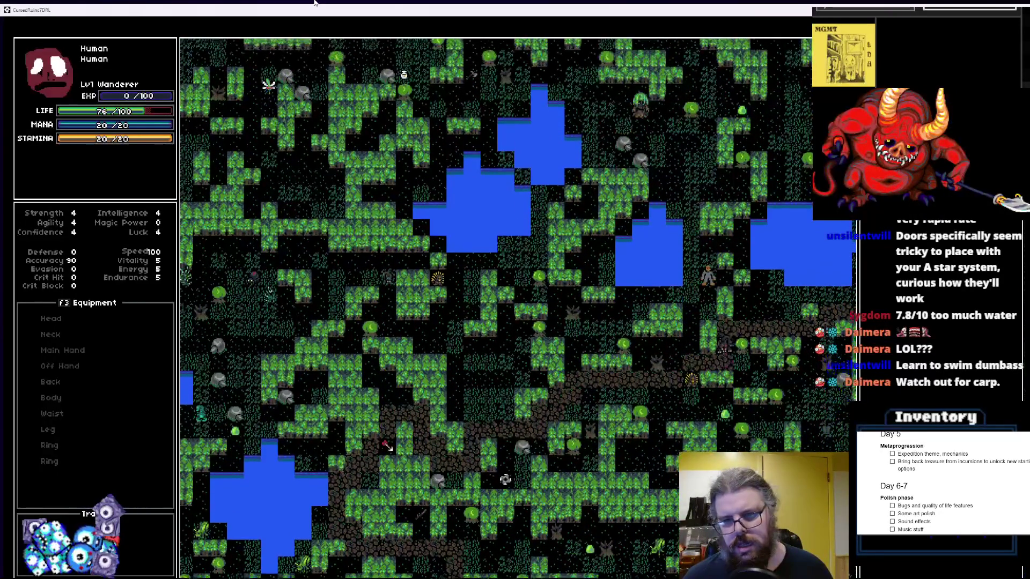
key(Right)
key(Right)
key(Right)
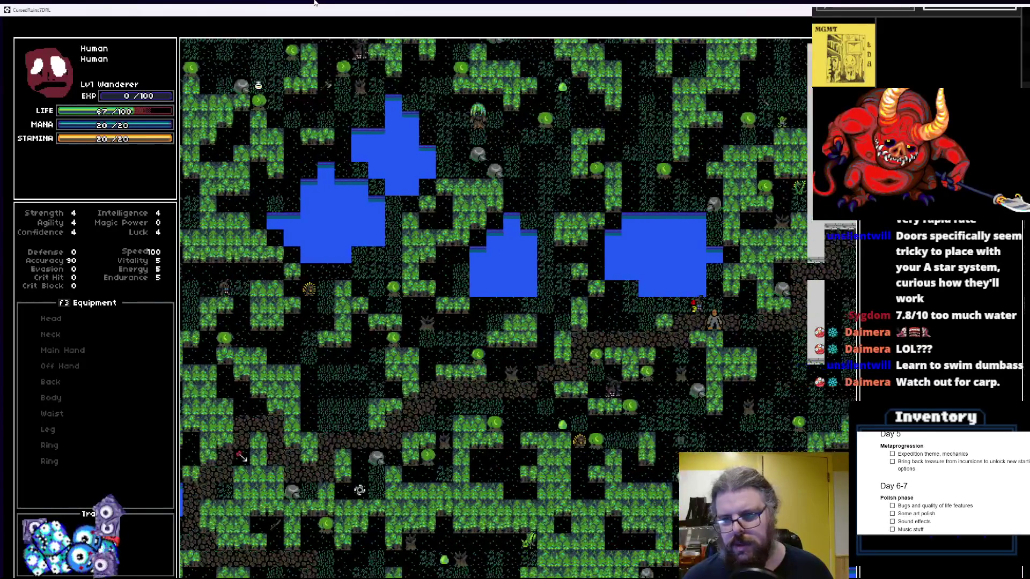
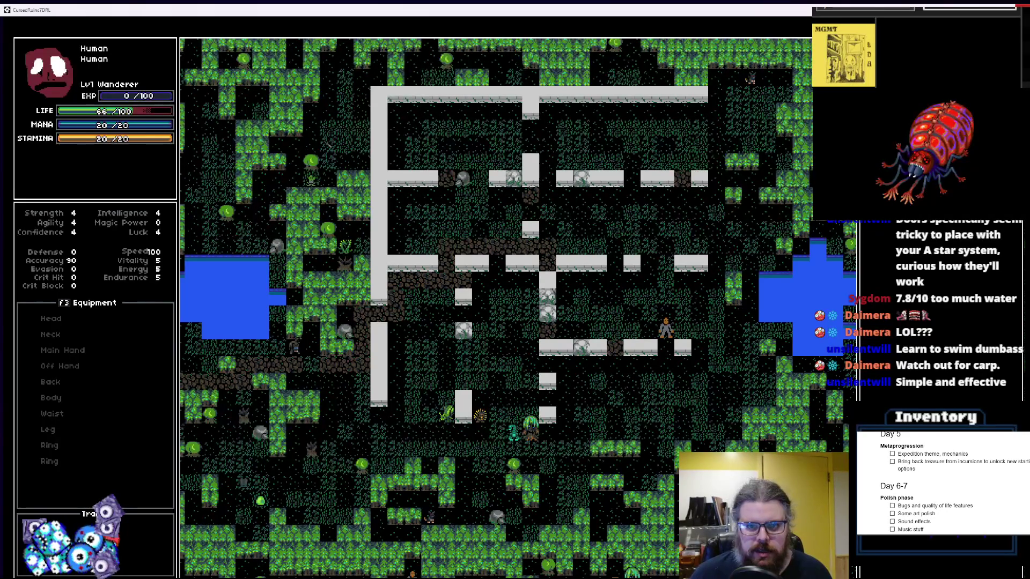
Exit the fullscreen test game and open the WORLD object's event code from the Asset Browser
key(F11)
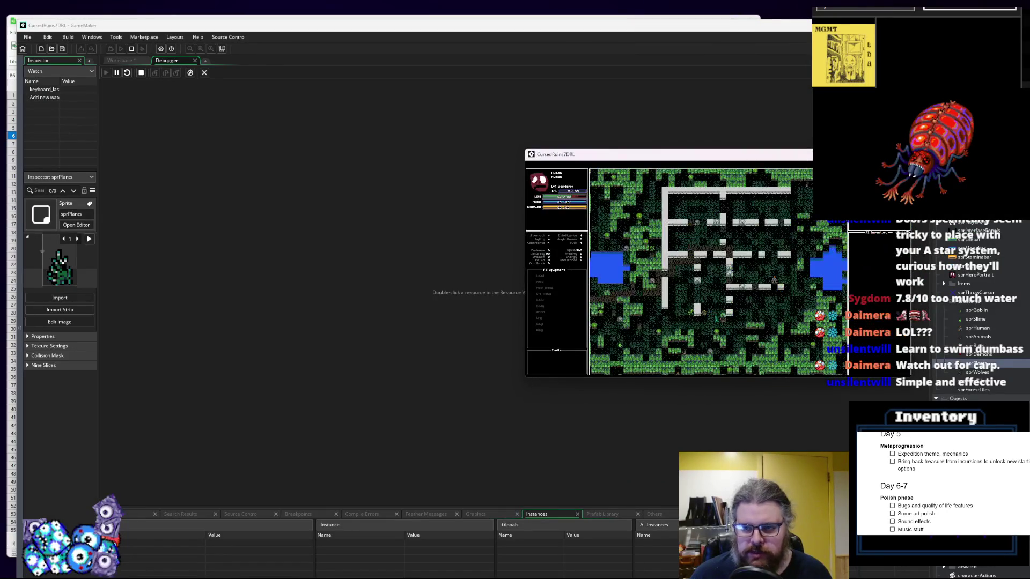
key(Escape)
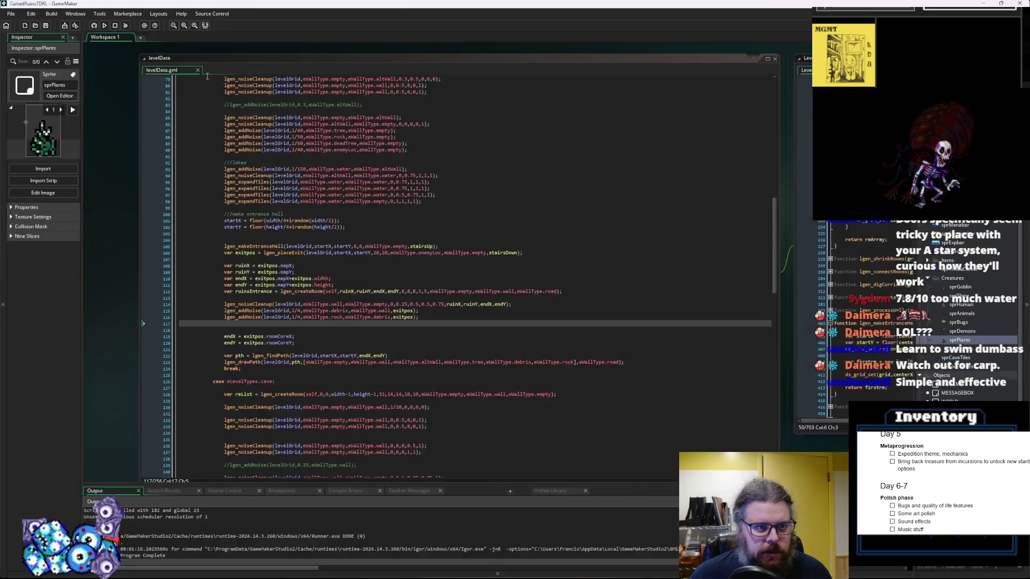
scroll(579, 314, down, 10)
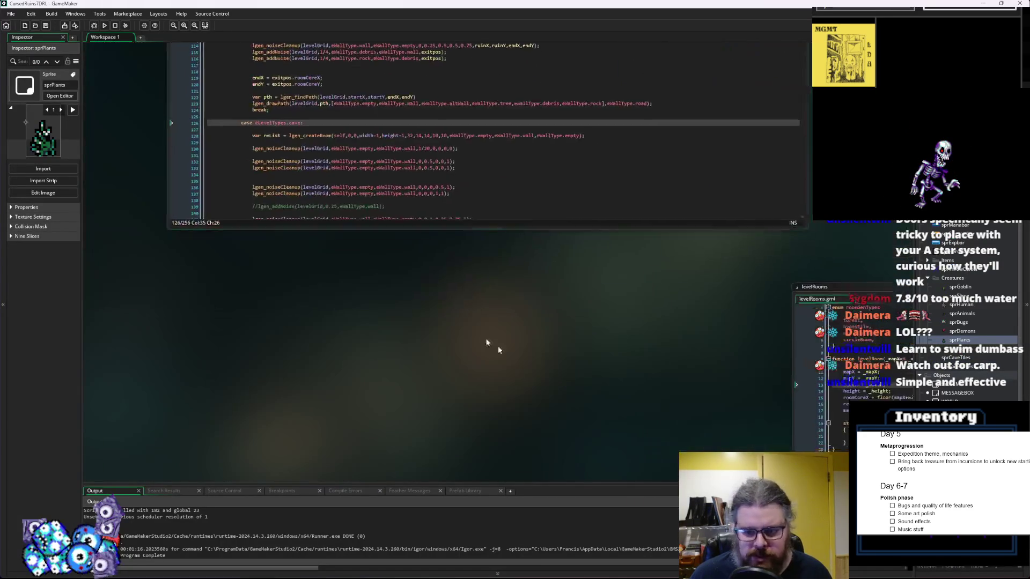
scroll(364, 302, down, 10)
scroll(425, 391, left, 10)
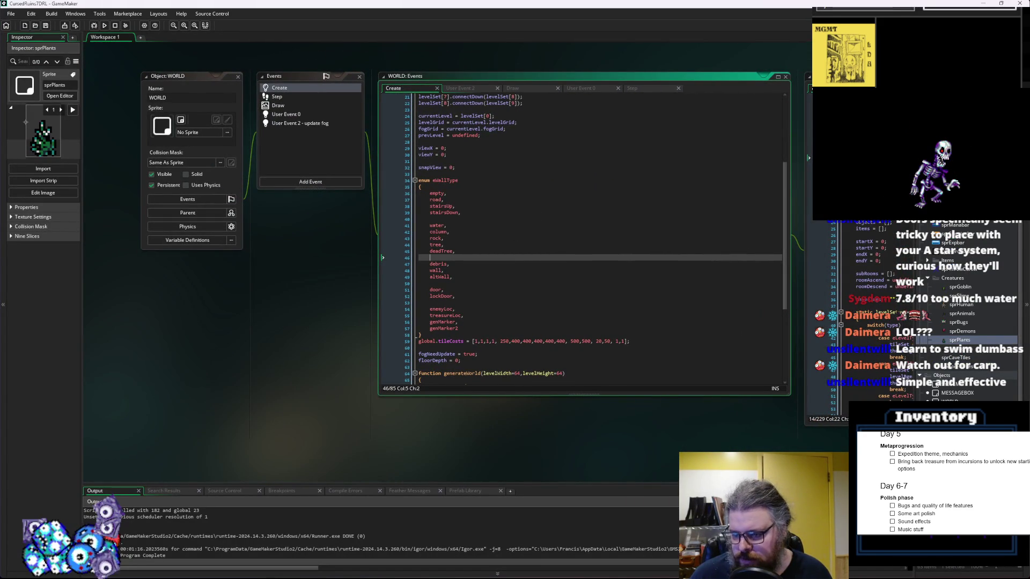
scroll(965, 332, down, 3)
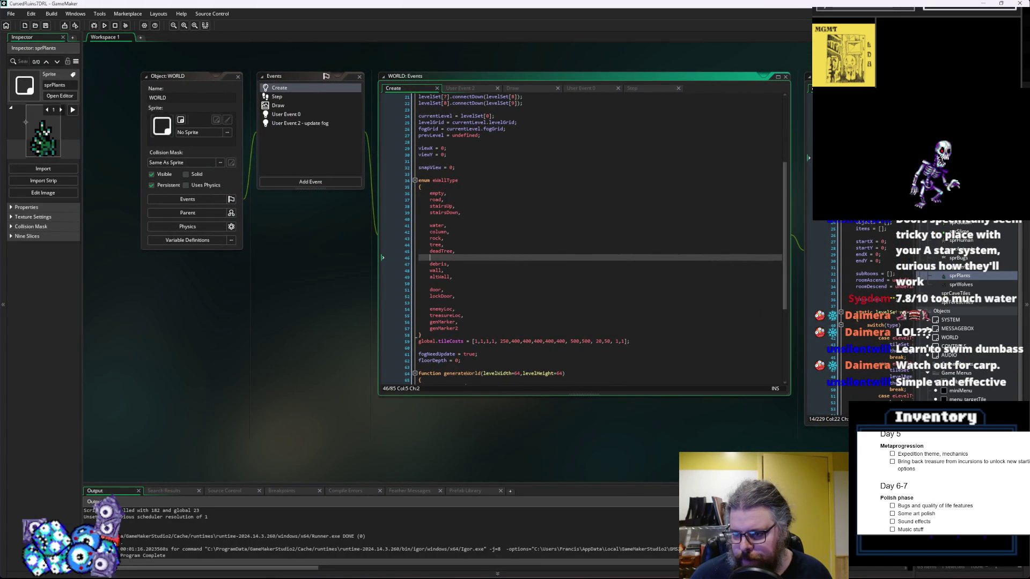
double_click(941, 339)
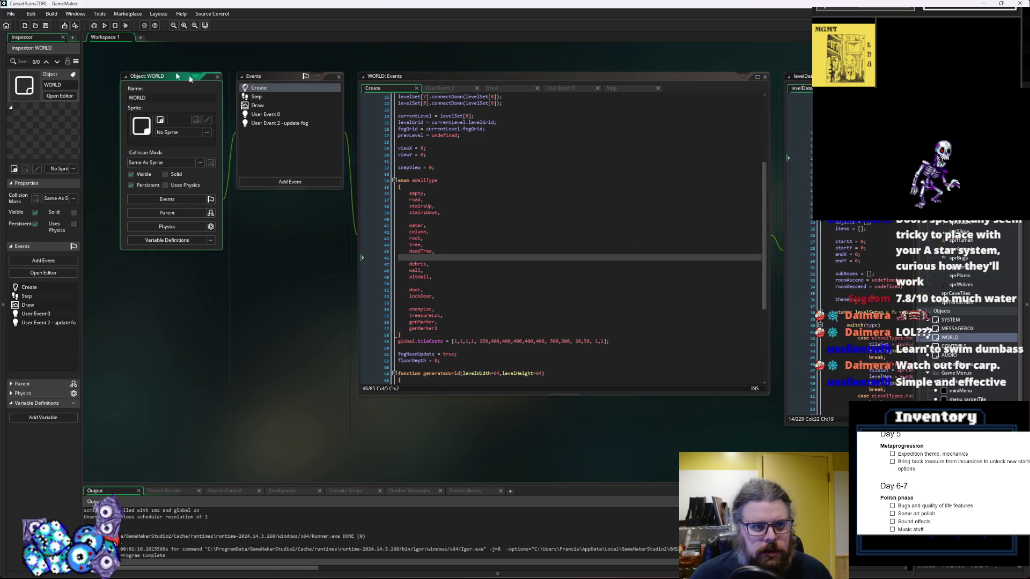
Change XBorder in WORLD's Step event from 300 to 420, save, and run in debug mode
click(245, 97)
click(494, 208)
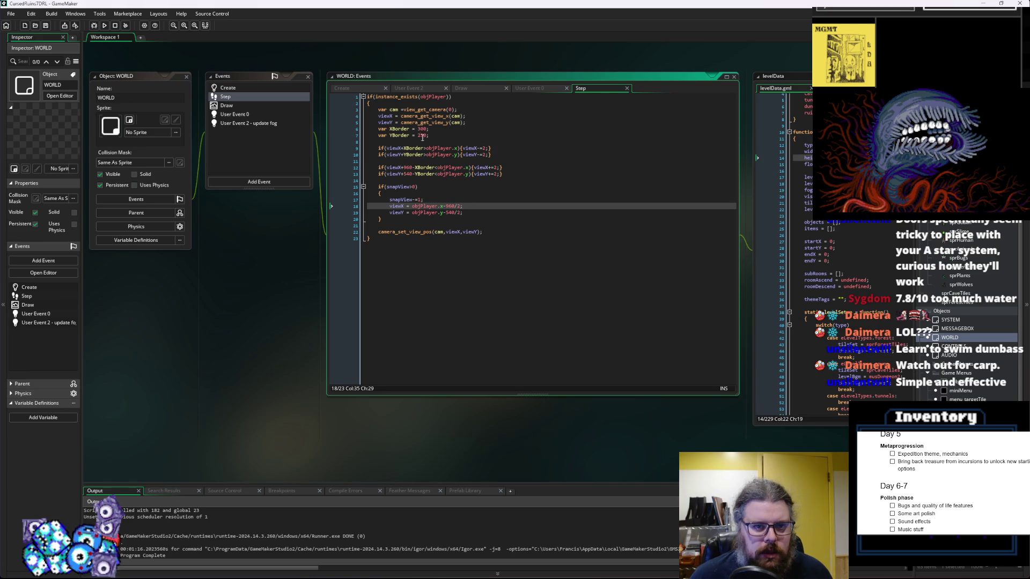
click(425, 129)
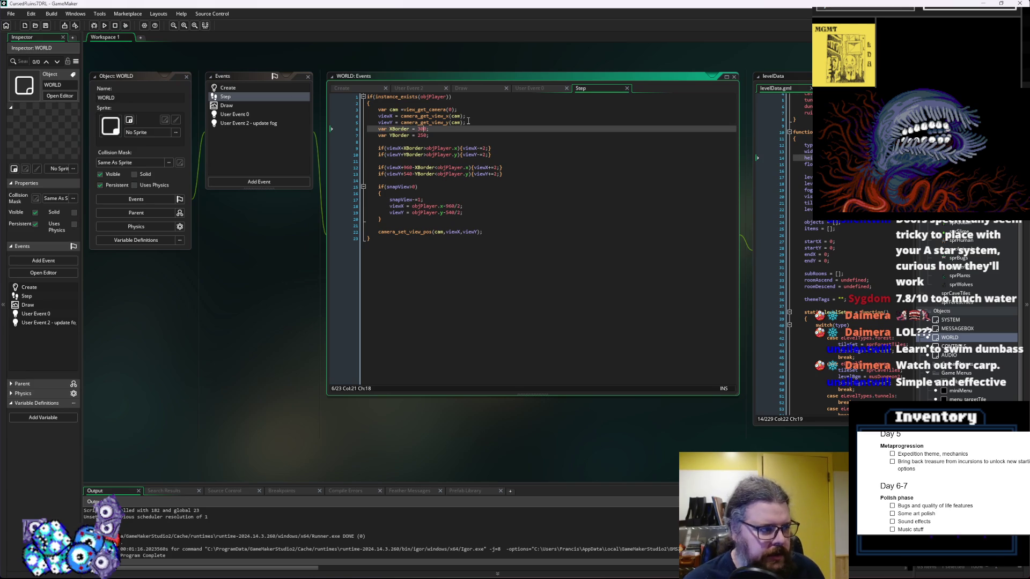
key(BackSpace)
key(BackSpace)
text(42)
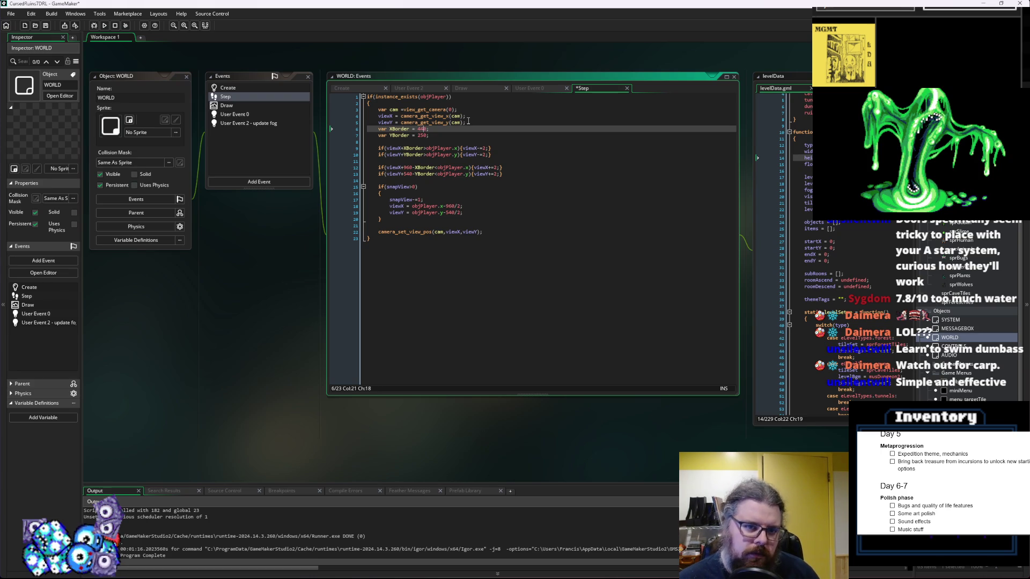
click(45, 25)
click(126, 25)
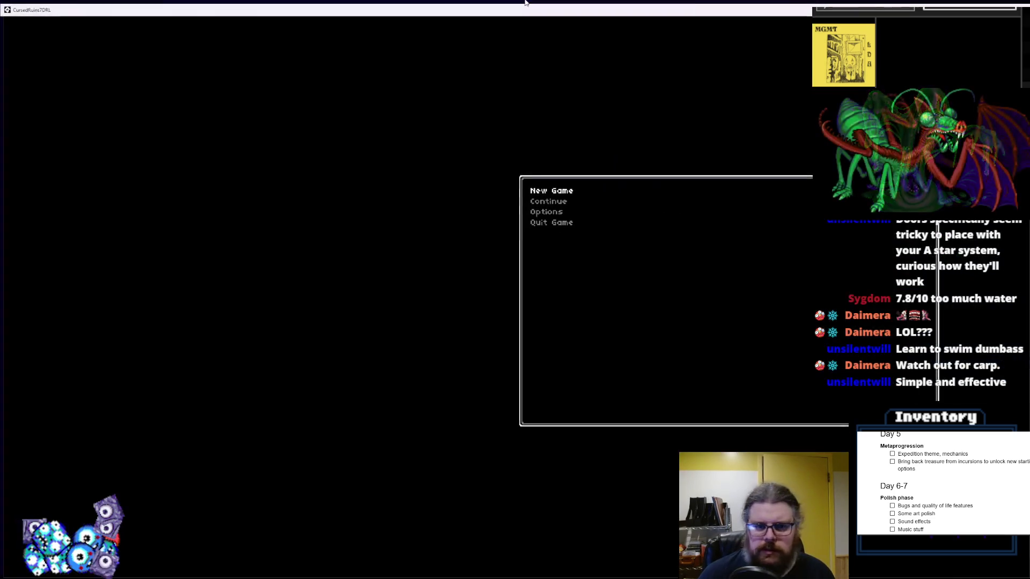
Start a new game, reveal the map, and walk down the forest dirt path past the green blob
key(Return)
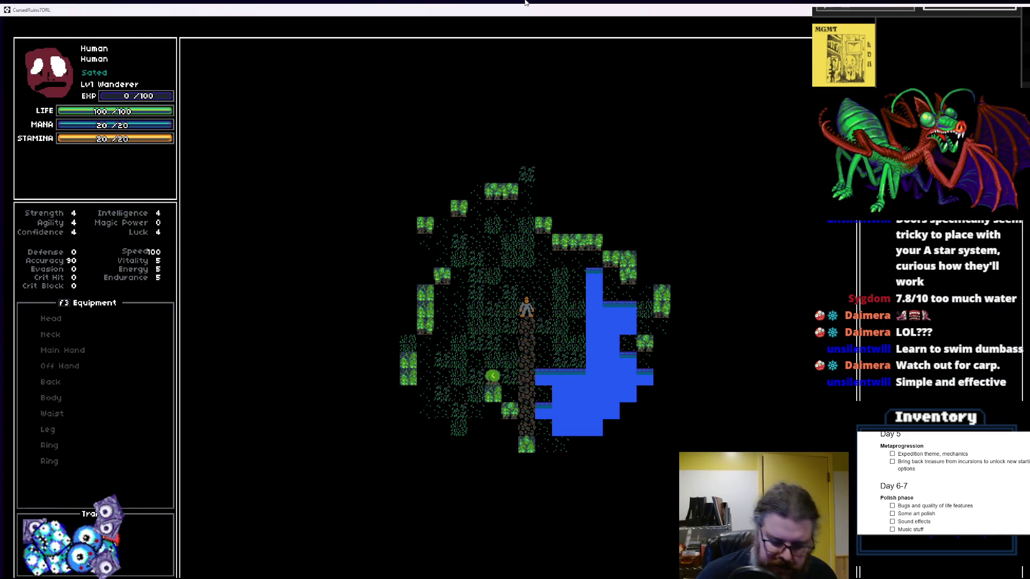
key(m)
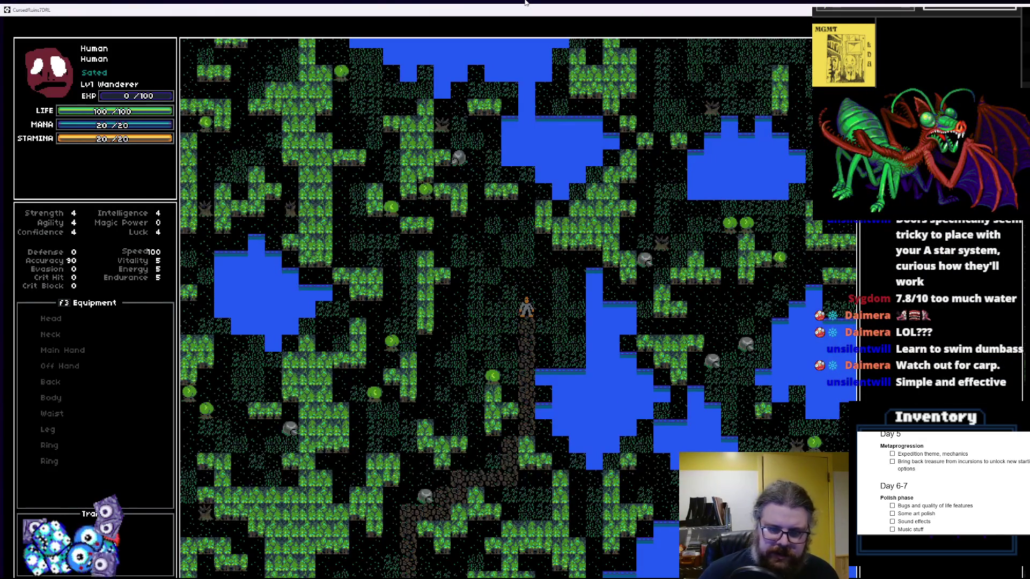
key(Down)
key(Down)
key(Down)
key(Left)
key(Down)
key(Down)
key(Down)
key(Down)
key(Left)
key(Left)
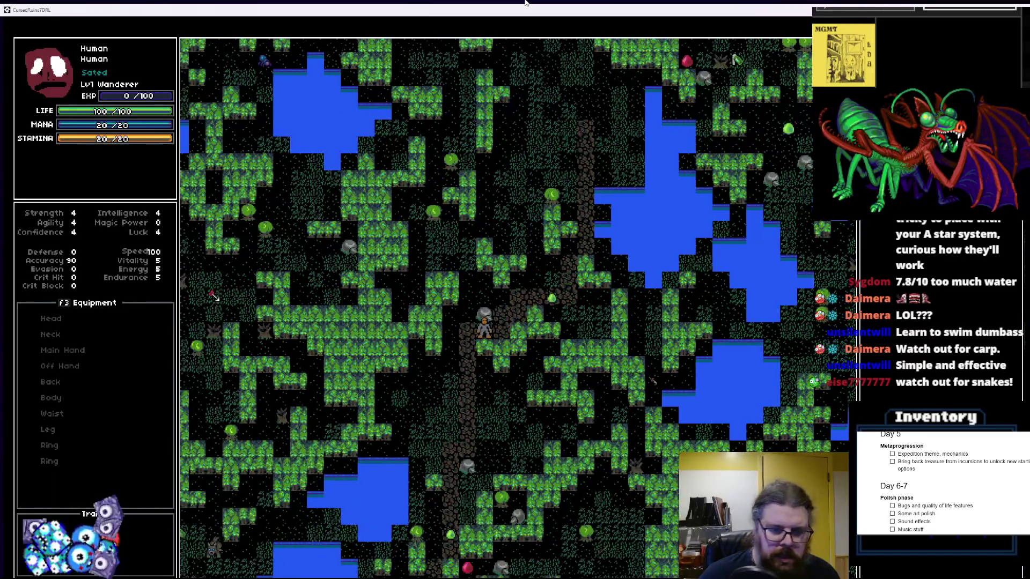
key(Down)
key(Down)
key(Down)
key(Left)
key(Left)
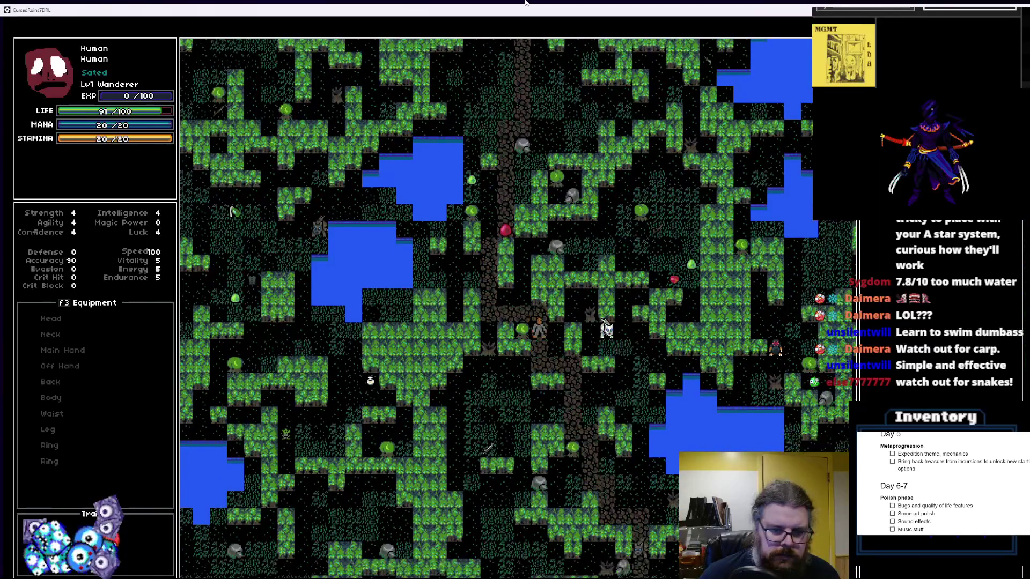
key(Down)
key(Down)
key(Down)
key(Right)
key(Right)
key(Right)
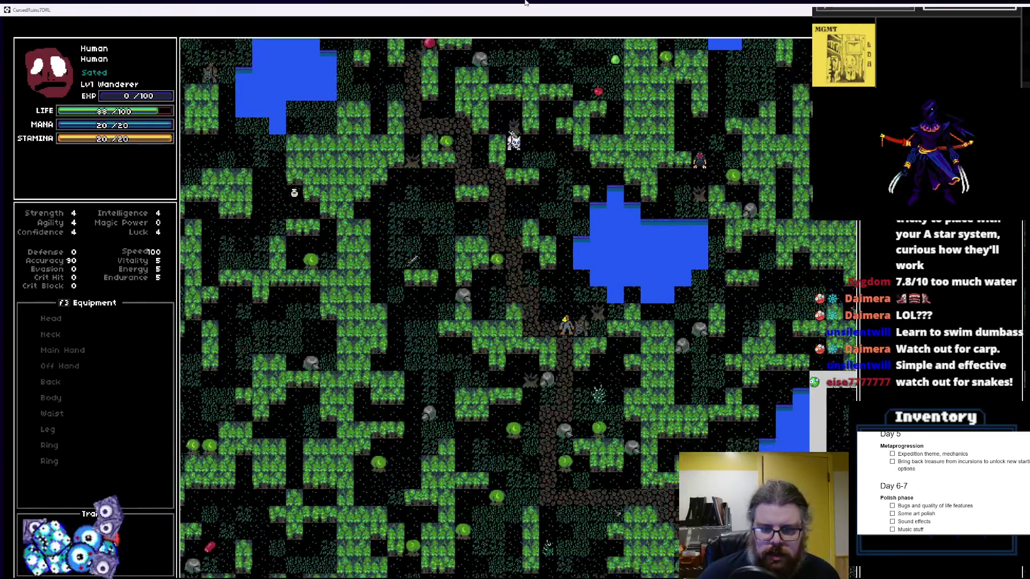
Walk down and right along the dirt path toward the ruins
key(Down)
key(Down)
key(Down)
key(Right)
key(Right)
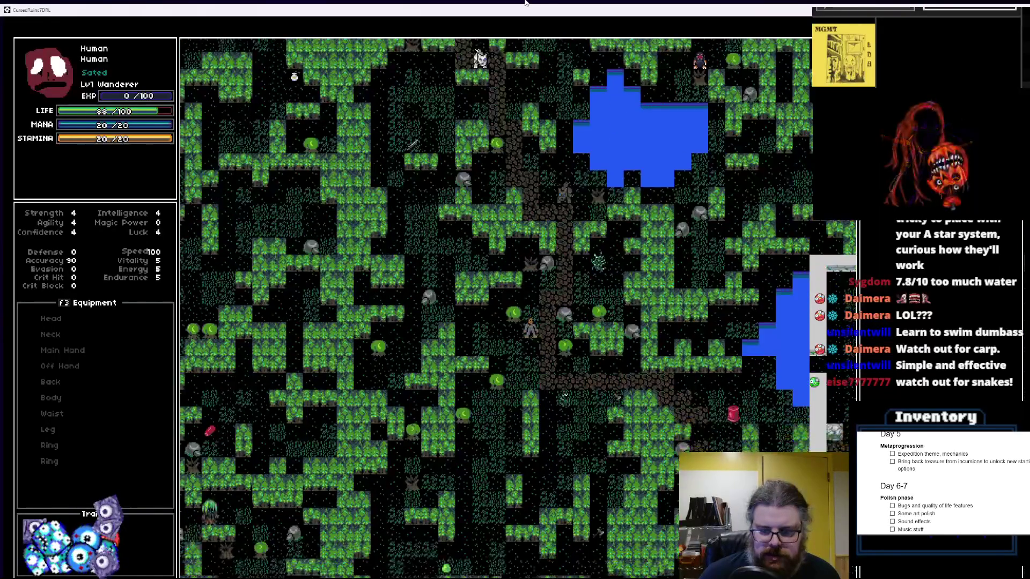
key(Right)
key(Right)
key(Right)
key(Down)
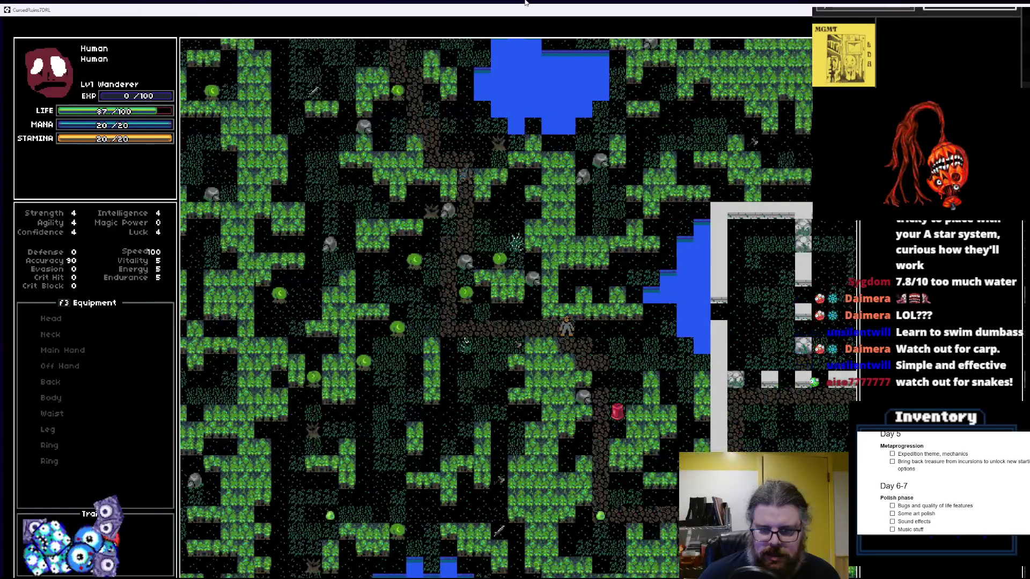
key(Right)
key(Right)
key(Right)
key(Down)
key(Right)
key(Down)
key(Down)
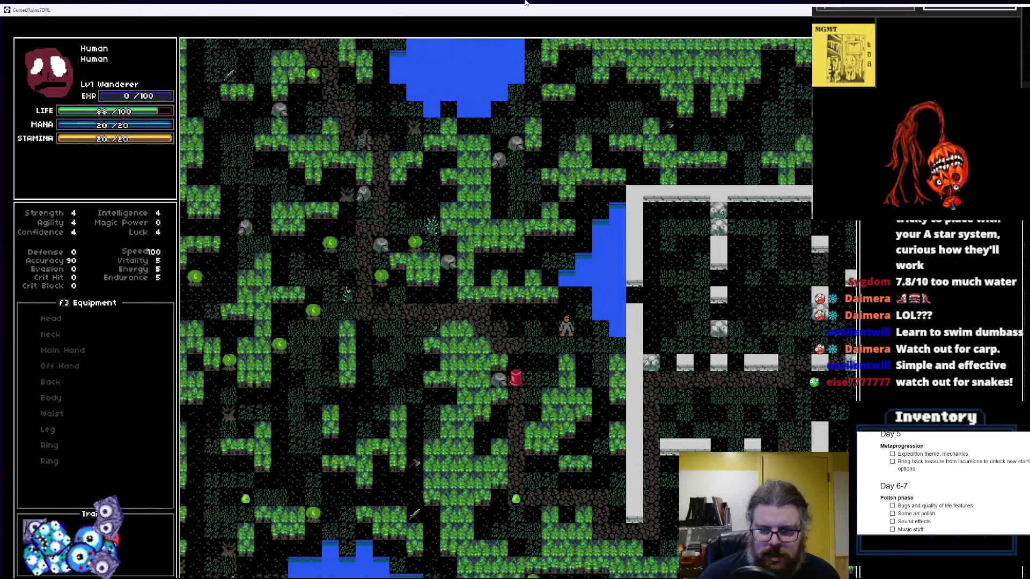
Skirt the ruin wall, walk up into the ruins, then jump to a cave level
key(Down)
key(Down)
key(Down)
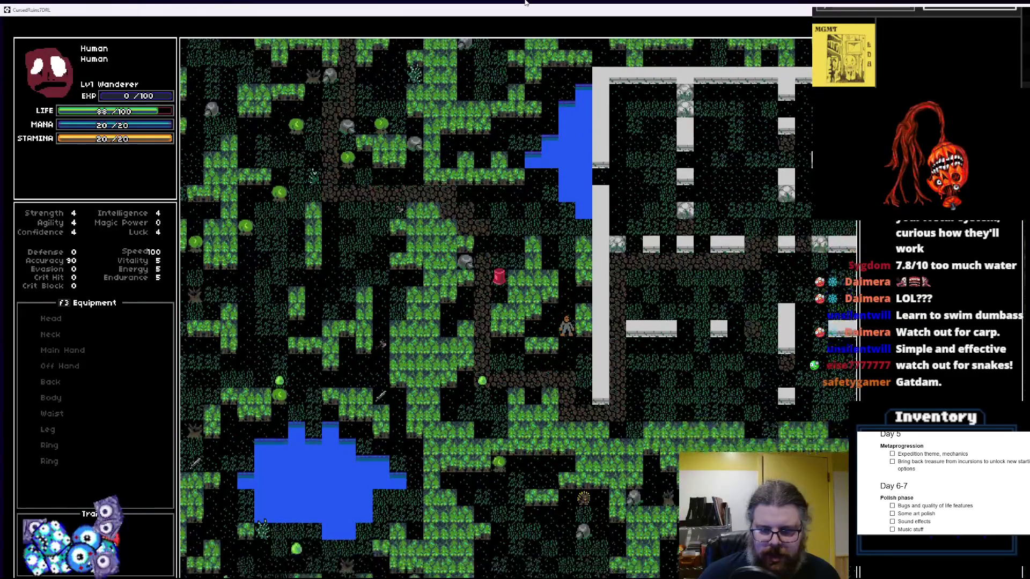
key(Right)
key(Down)
key(Right)
key(Right)
key(Right)
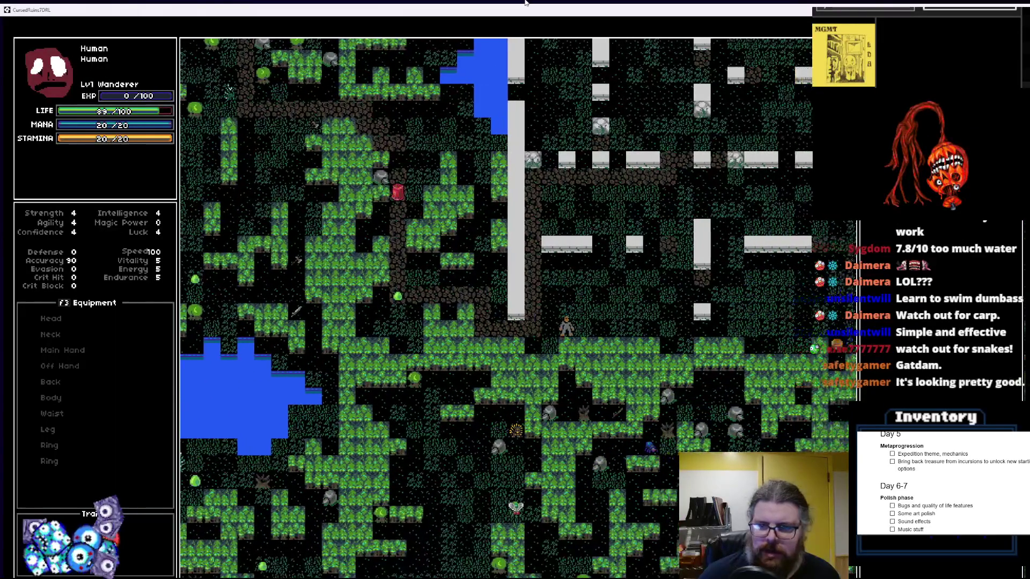
key(Up)
key(Up)
key(Right)
key(Right)
key(Right)
key(Up)
key(Up)
key(Up)
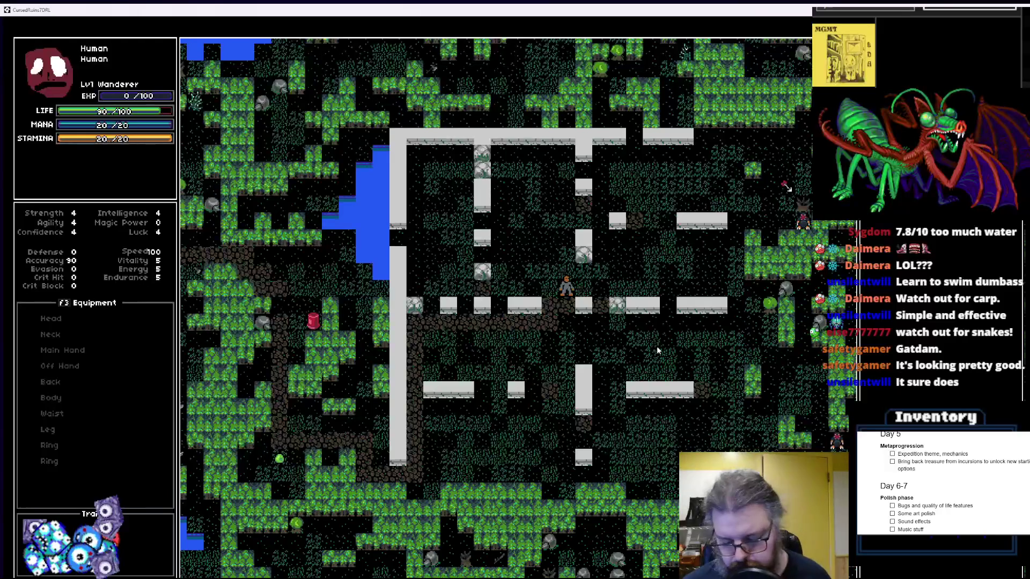
key(r)
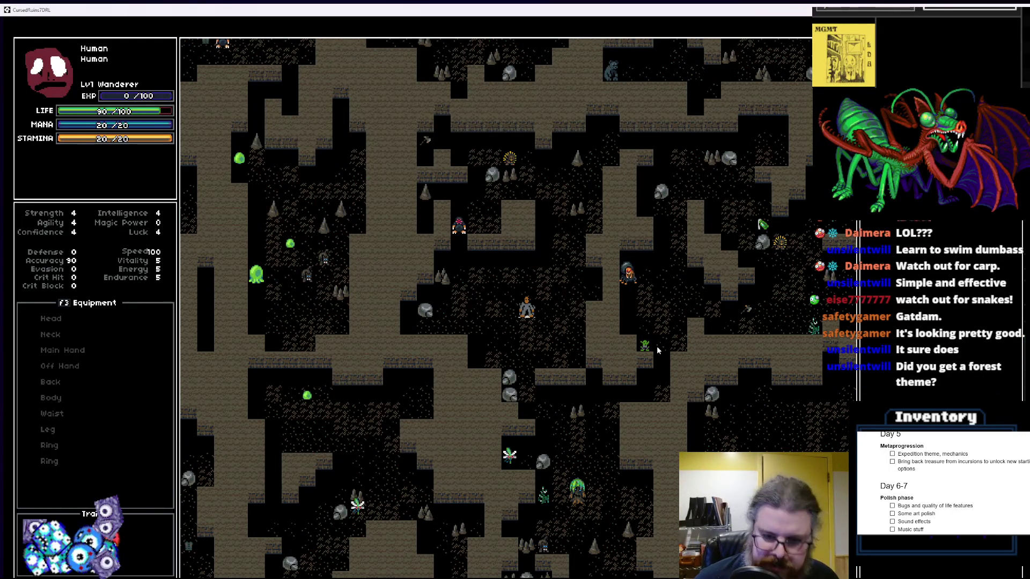
Walk up and right through the cave to the gold sigil and travel through it to a new level
key(Up)
key(Up)
key(Up)
key(Right)
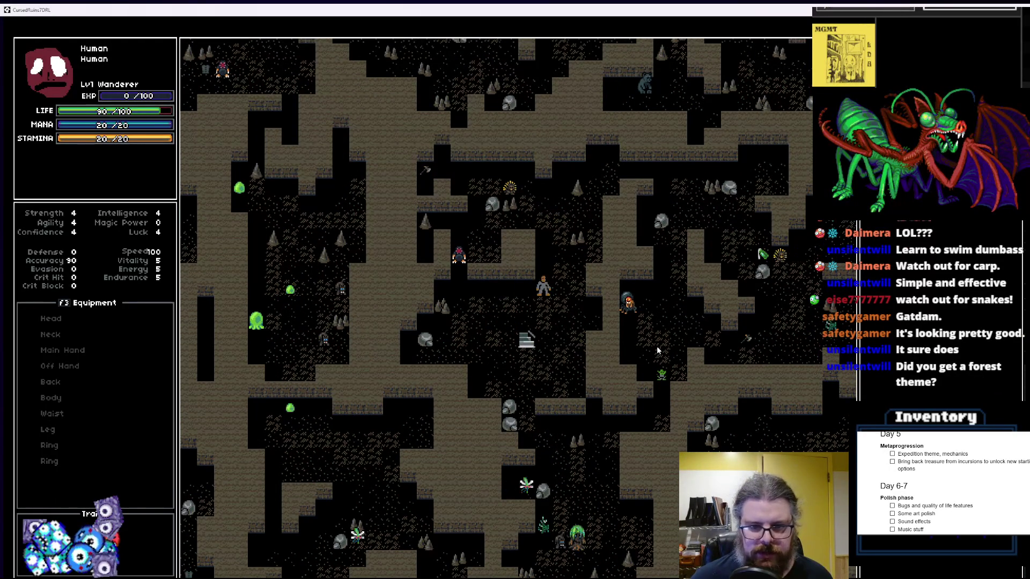
key(Up)
key(Up)
key(Up)
key(Right)
key(Right)
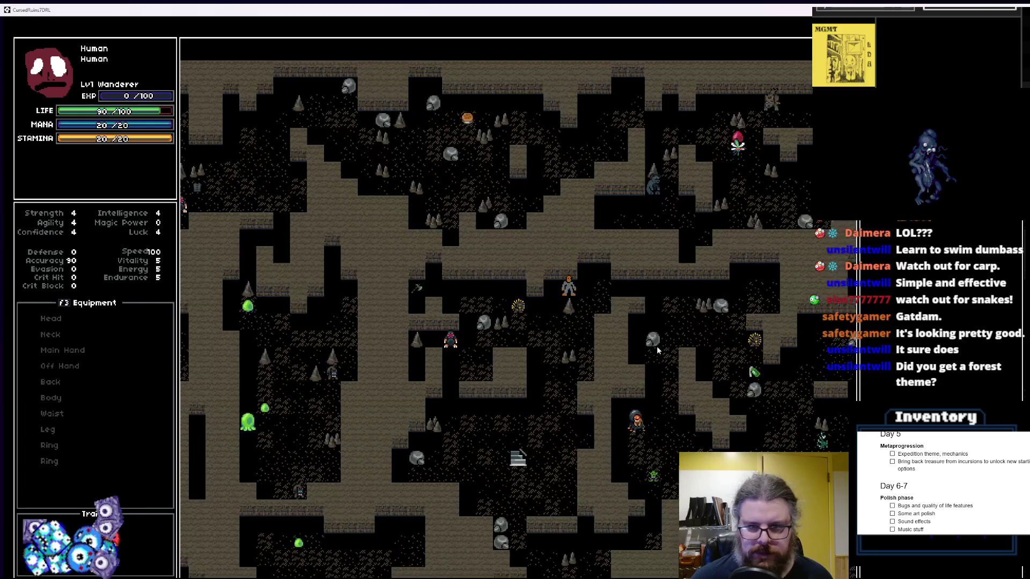
key(Right)
key(Right)
key(Right)
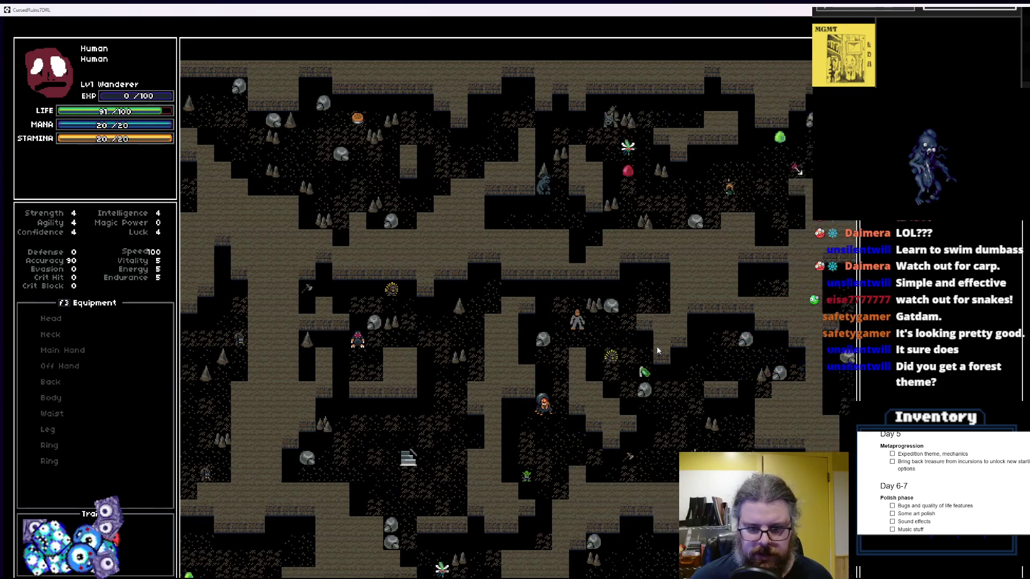
key(Right)
key(Right)
key(Down)
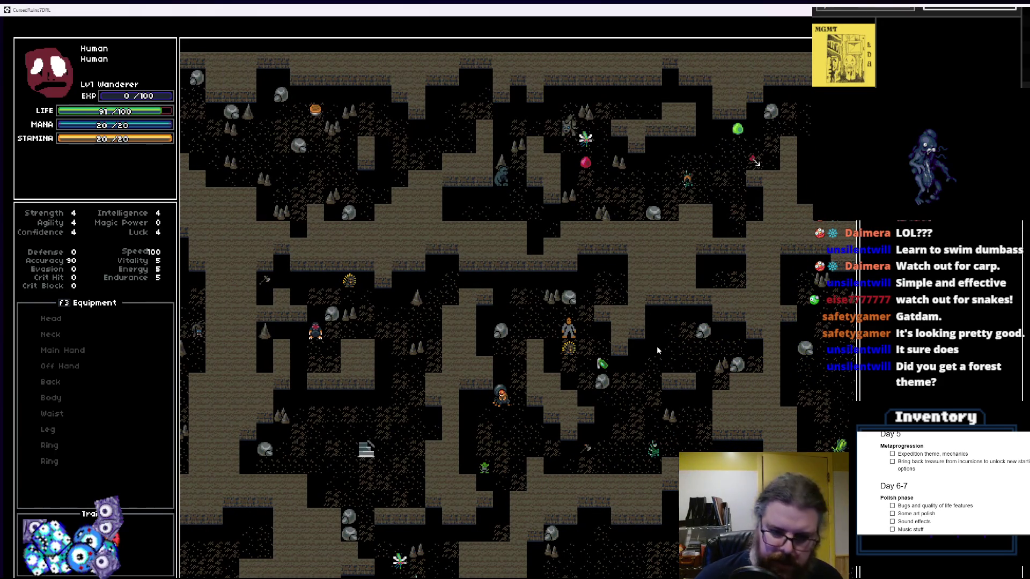
key(Down)
key(Left)
key(Down)
key(Down)
key(Down)
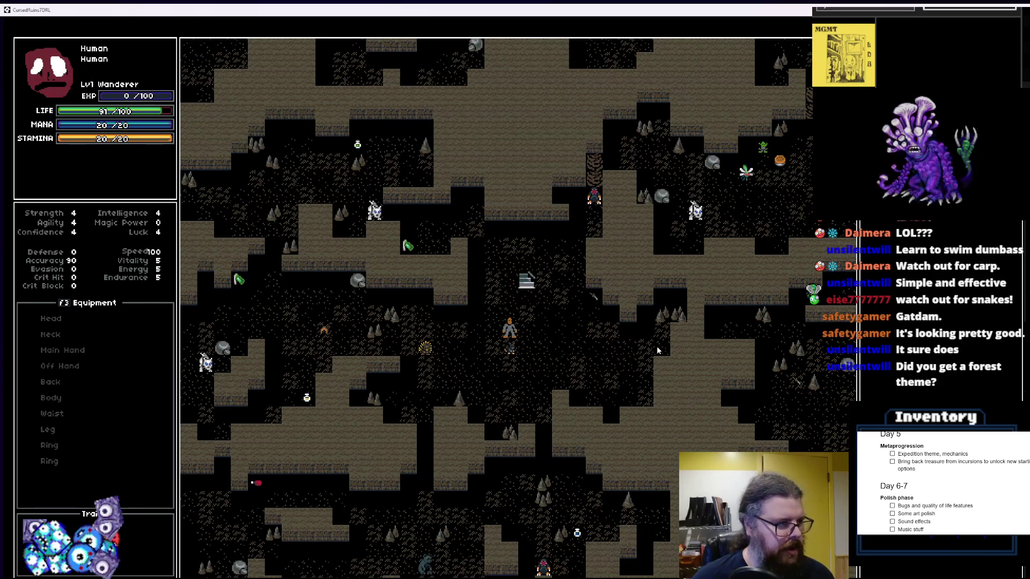
Regenerate the level twice and walk up the stone path toward the snake room
key(r)
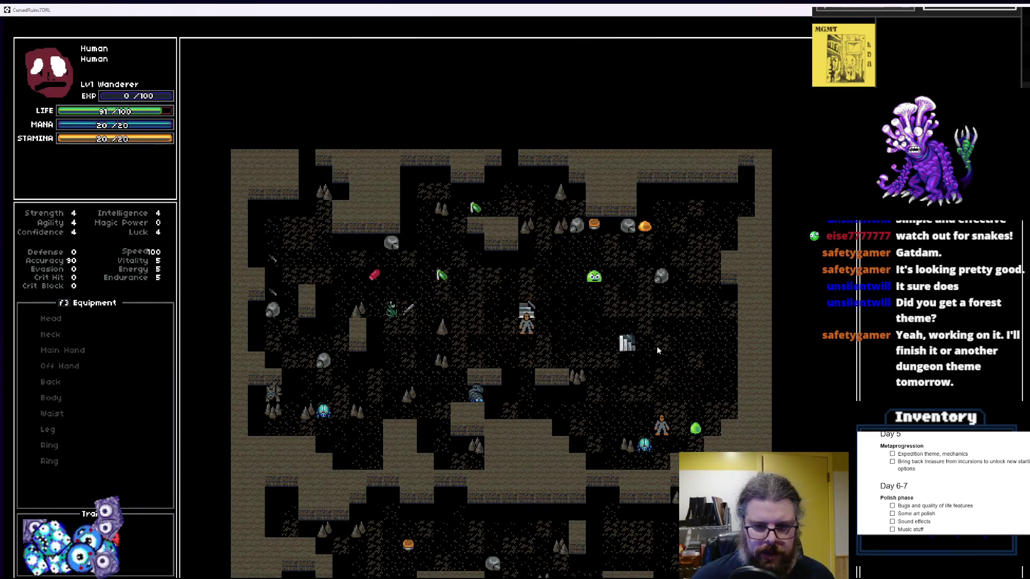
key(r)
key(r)
key(r)
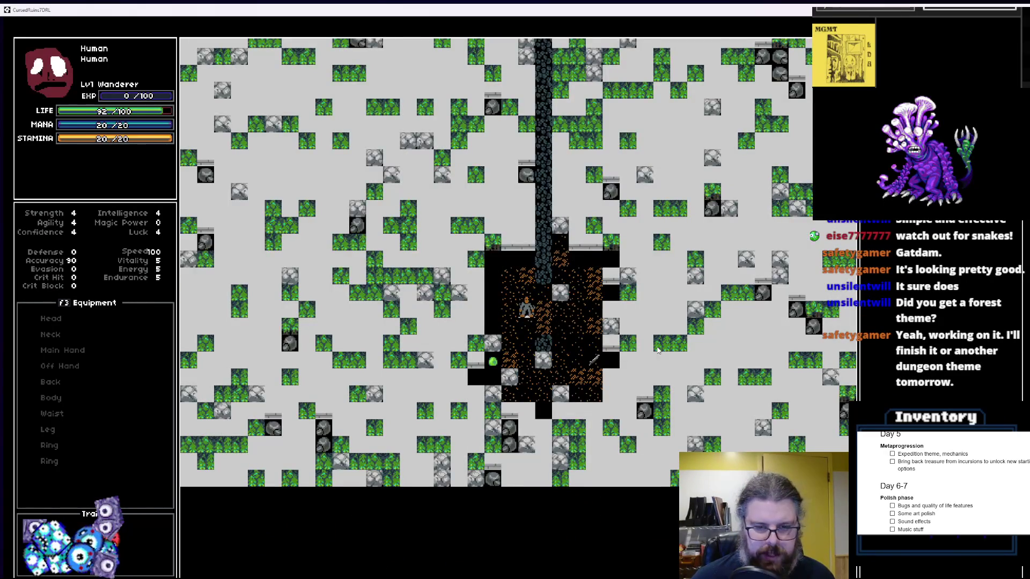
key(Right)
key(Up)
key(Up)
key(Up)
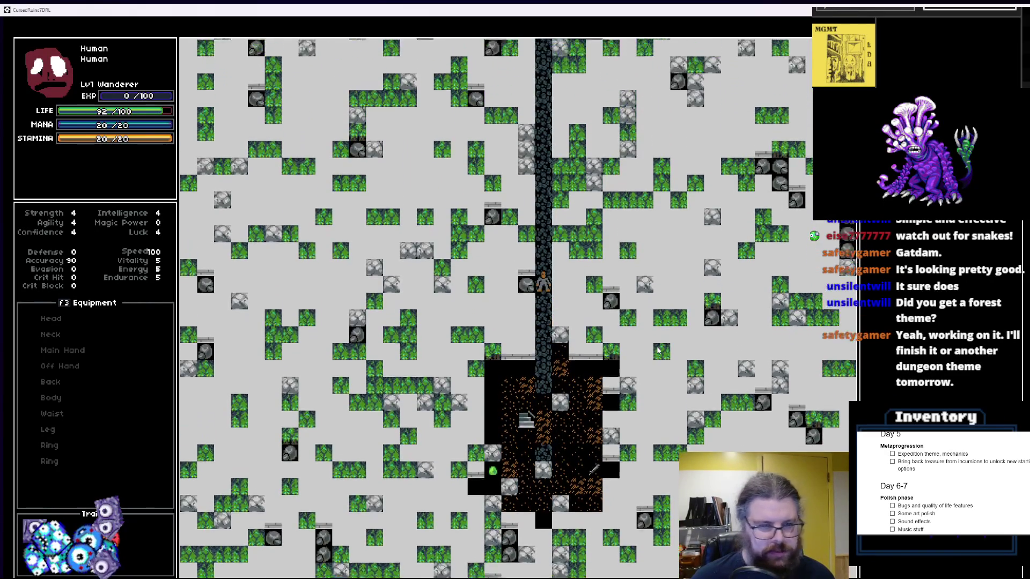
key(Up)
key(Up)
key(Up)
key(Up)
key(Up)
key(Up)
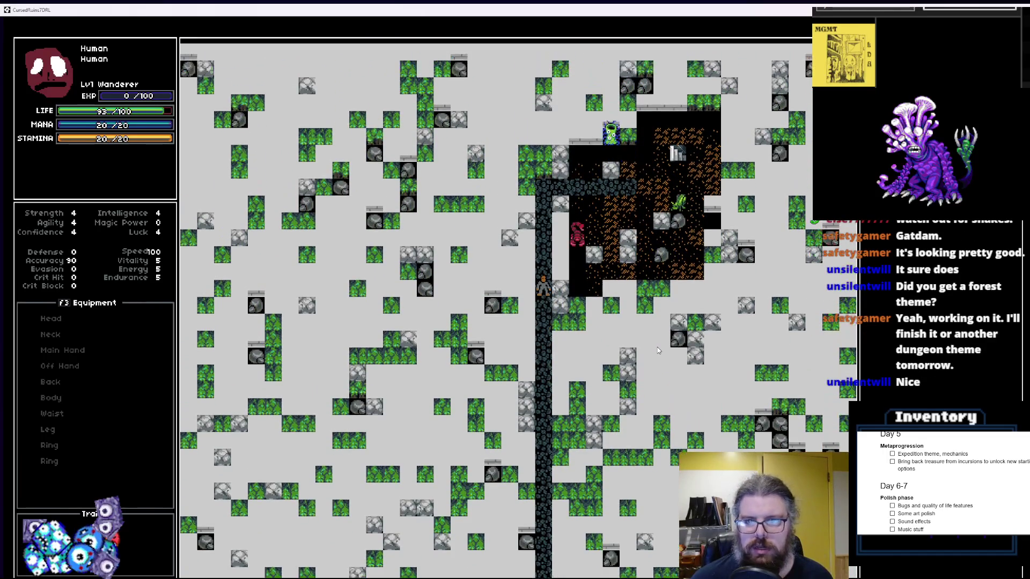
key(Up)
key(Up)
key(Up)
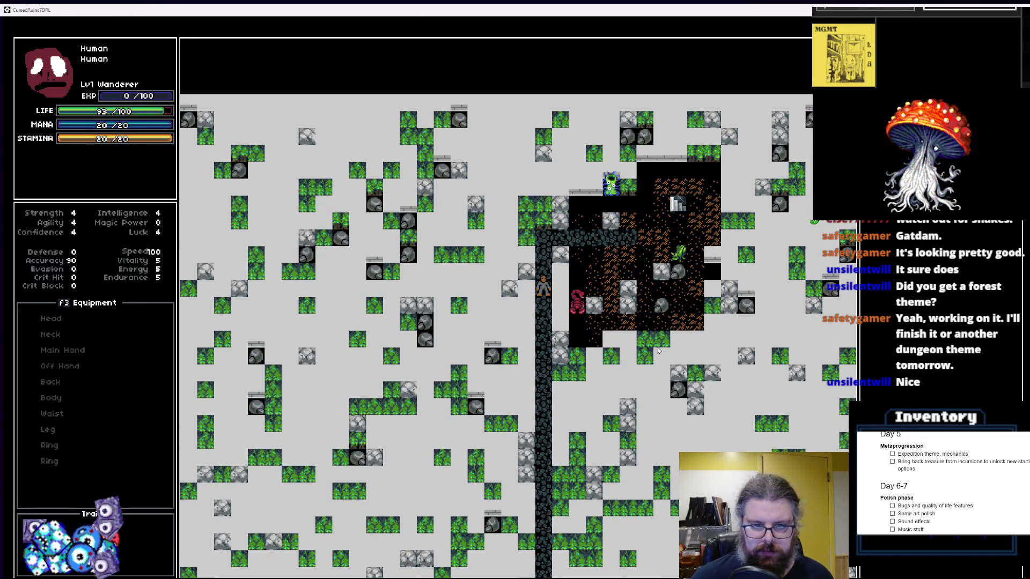
On a fresh dungeon level, step off the stairs, walk left out of the dirt room, and regenerate
key(Up)
key(Down)
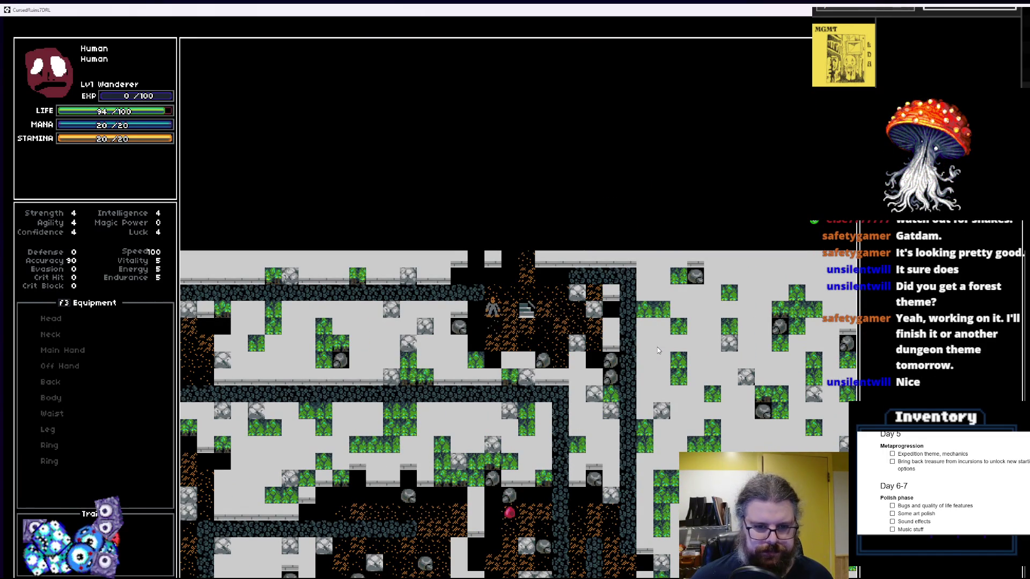
key(Up)
key(Up)
key(Left)
key(Left)
key(Left)
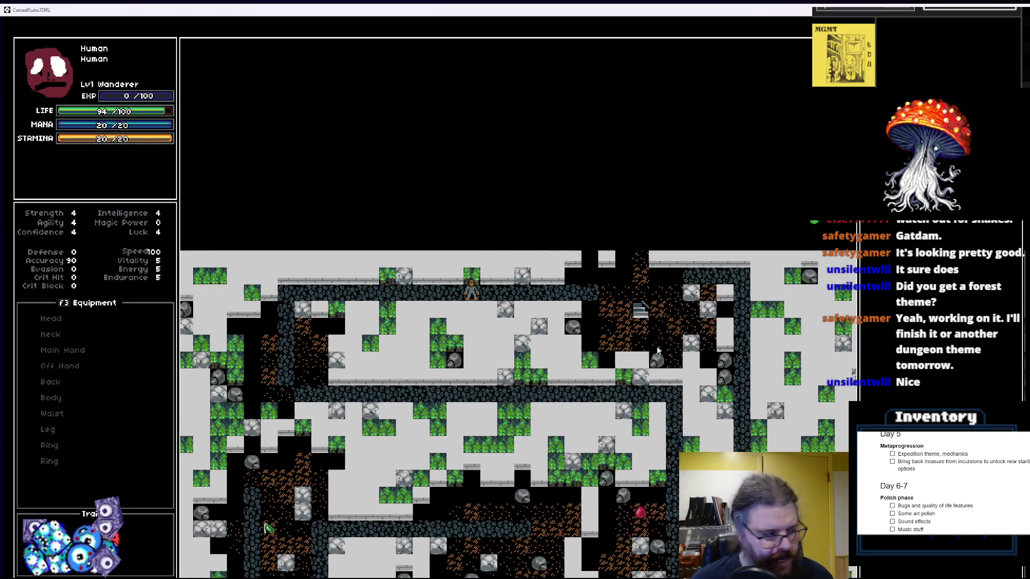
key(Left)
key(Left)
key(Left)
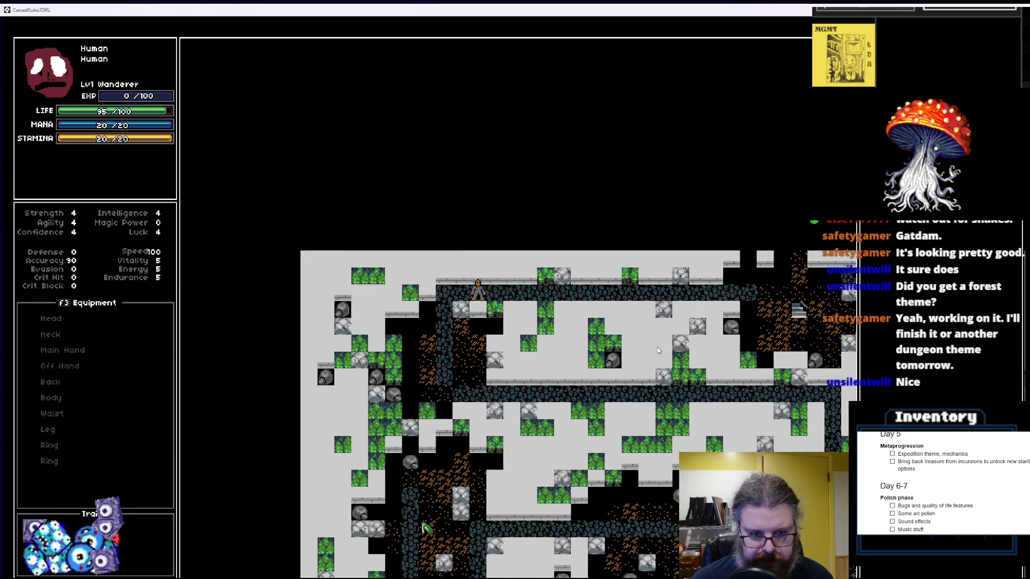
key(Left)
key(Left)
key(Left)
key(greater)
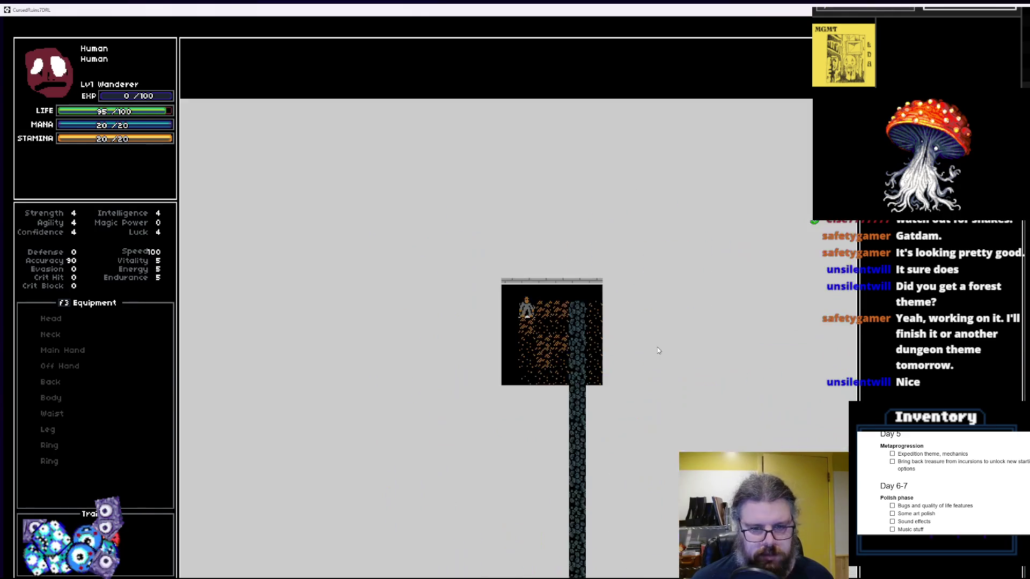
Walk down the stone path toward the lower room and back up, checking the camera follow
key(Right)
key(Right)
key(Right)
key(Down)
key(Down)
key(Down)
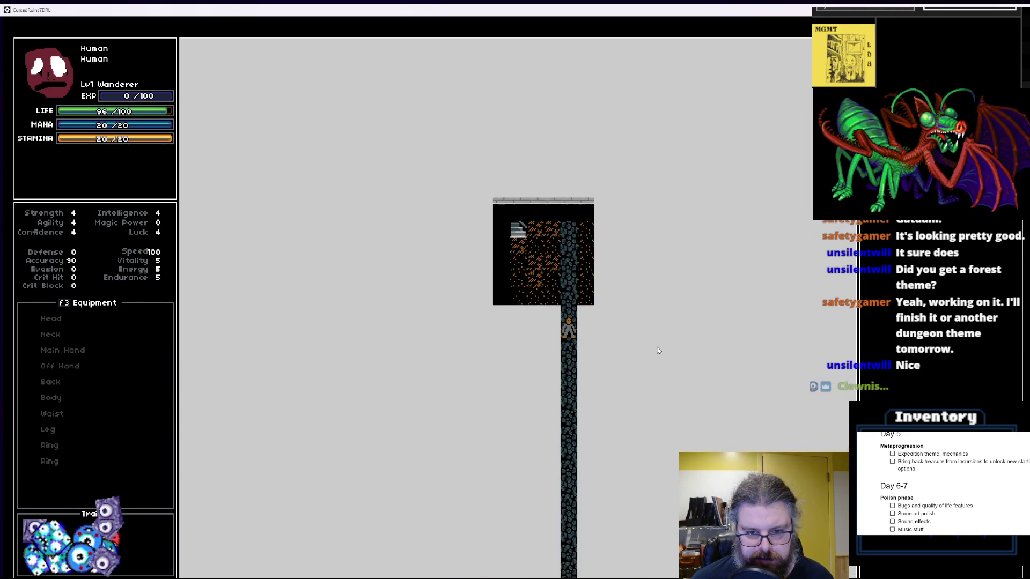
key(Down)
key(Down)
key(Down)
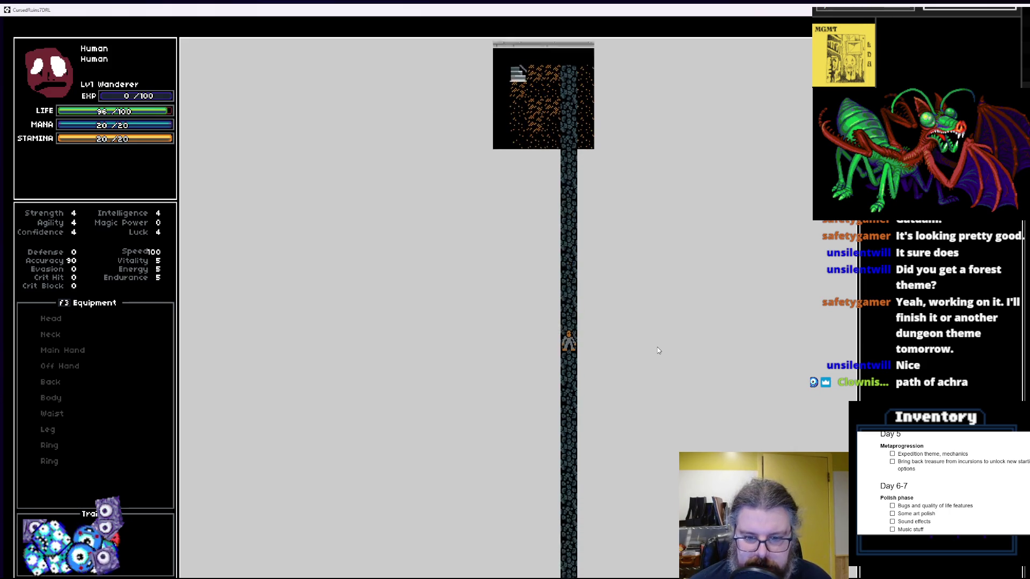
key(Down)
key(Down)
key(Down)
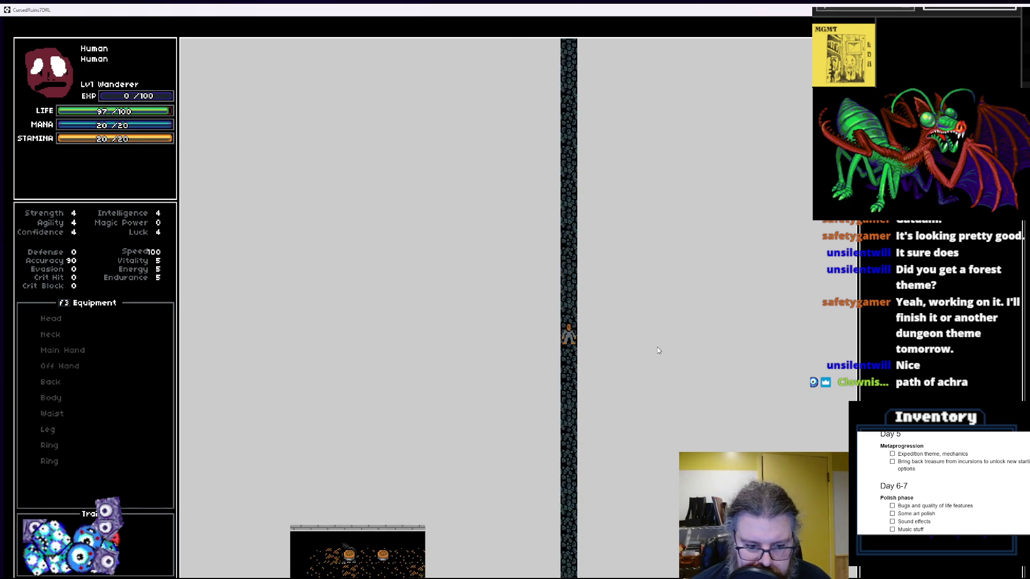
key(Down)
key(Down)
key(Down)
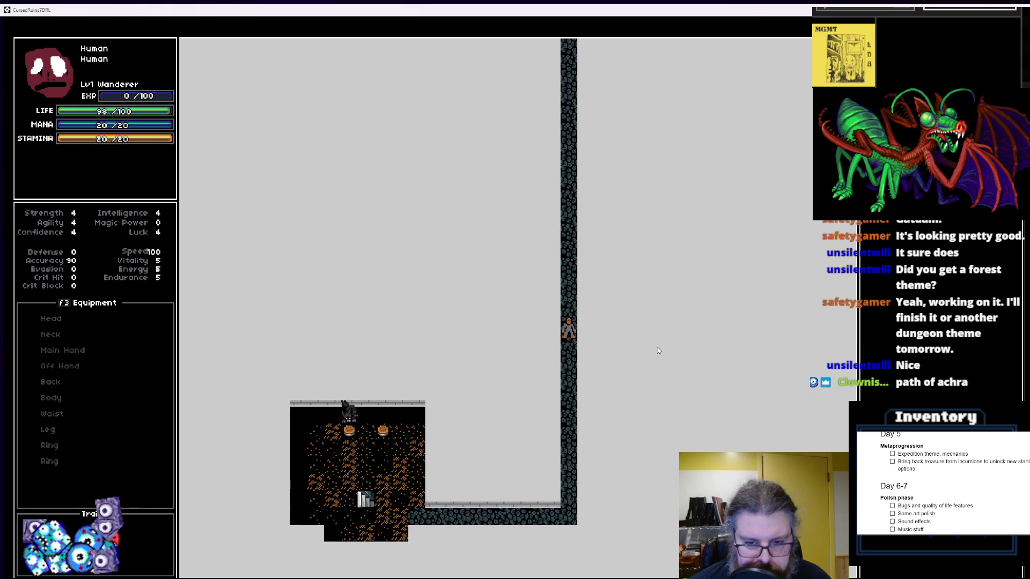
key(Down)
key(Down)
key(Down)
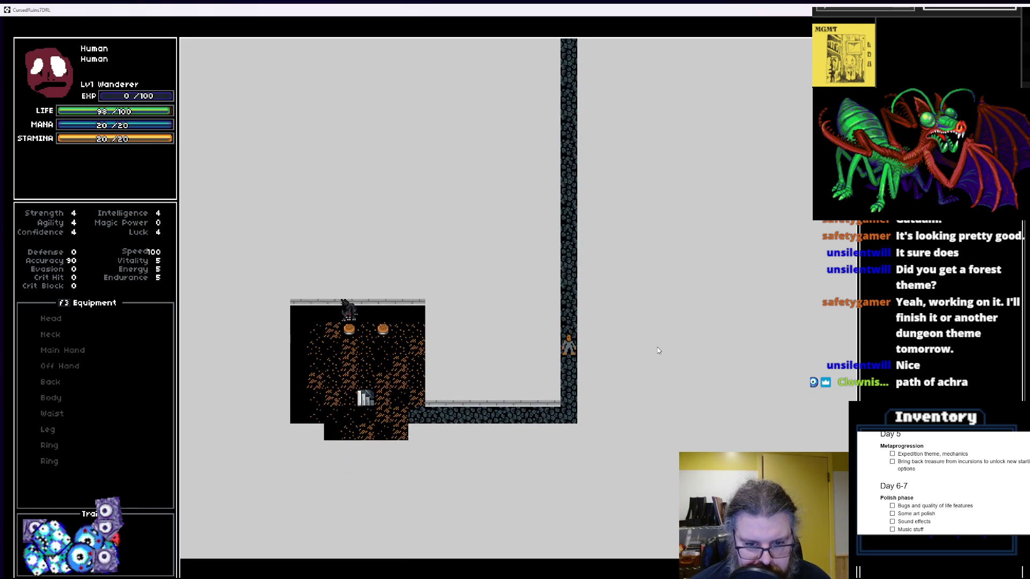
key(Down)
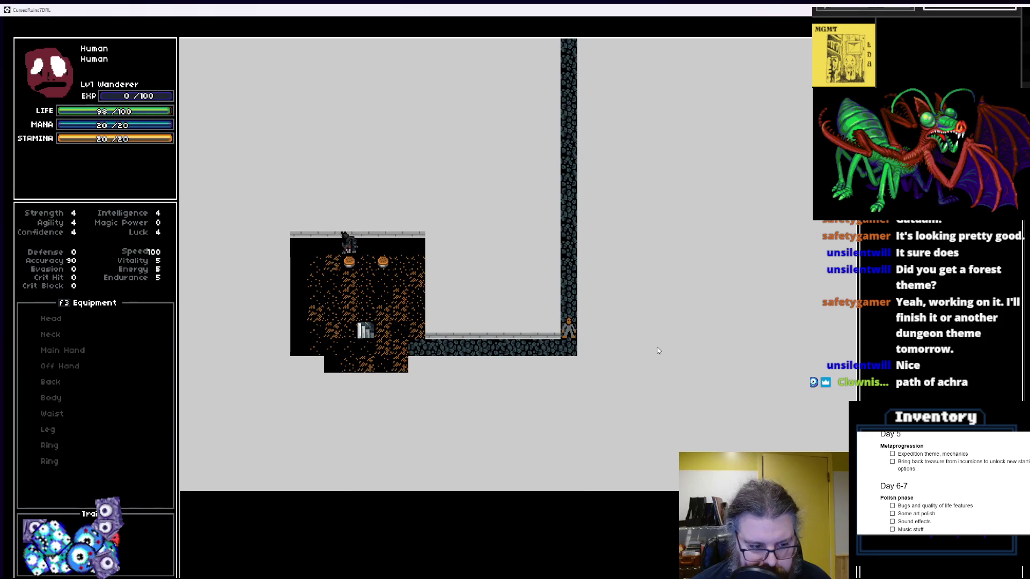
key(Up)
key(Up)
key(Up)
key(Up)
key(Up)
key(Up)
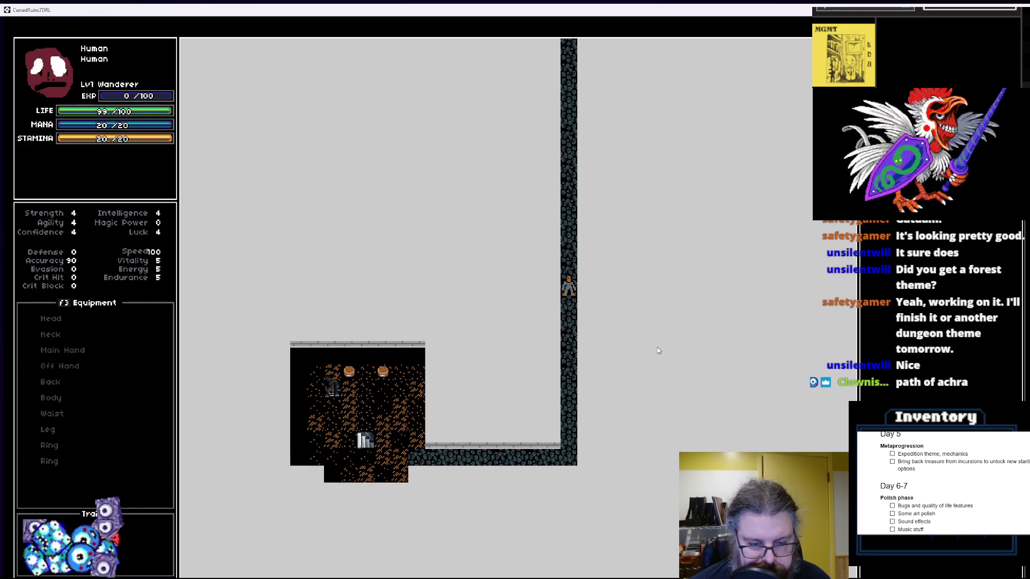
key(Up)
key(Up)
key(Up)
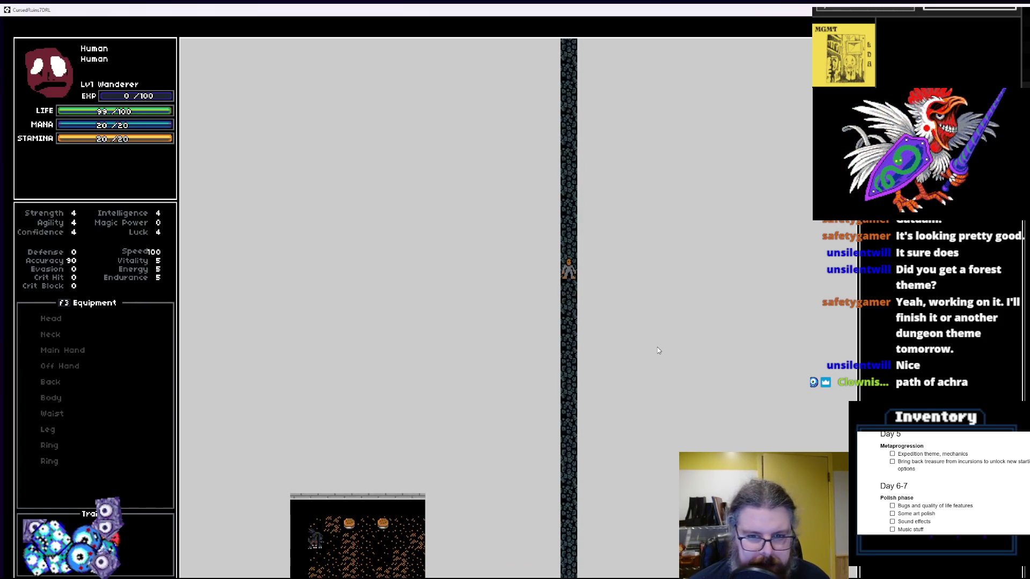
key(Up)
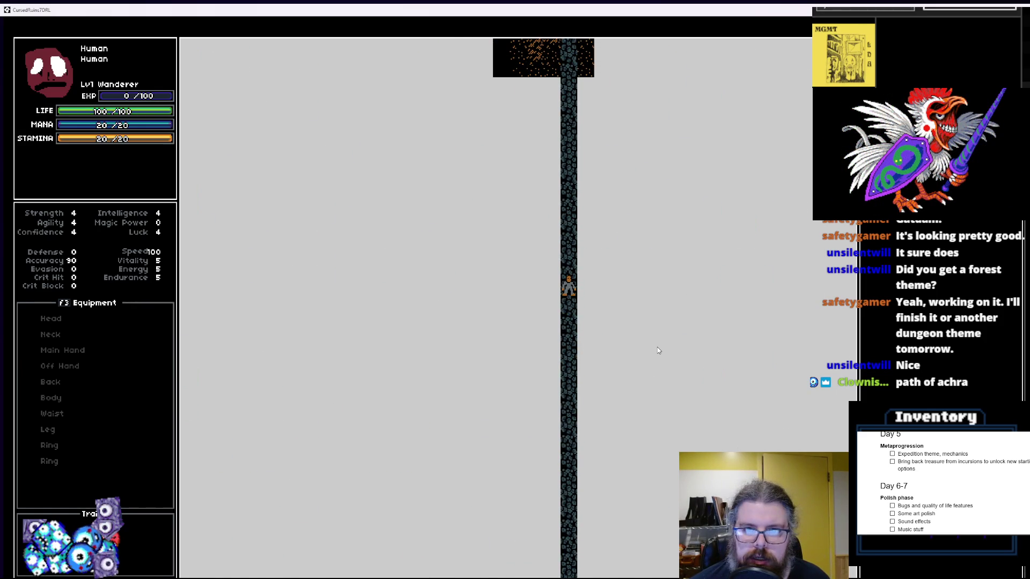
Generate a new forest level, step off the staircase, then regenerate it as a dungeon
key(r)
key(Left)
key(Down)
key(r)
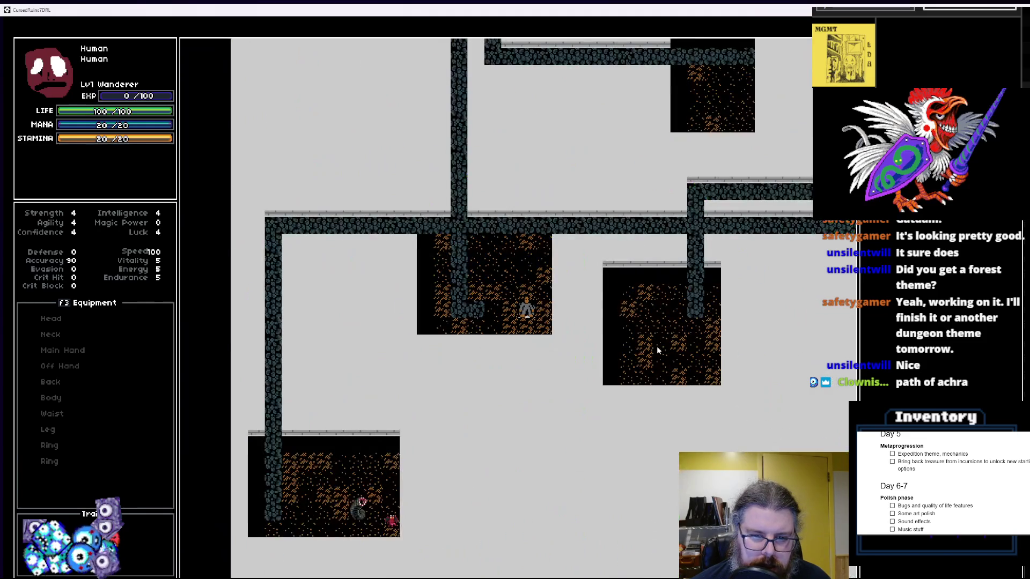
Walk right along the corridor and up the vertical corridor into the dark room
key(Up)
key(Up)
key(Up)
key(Right)
key(Right)
key(Right)
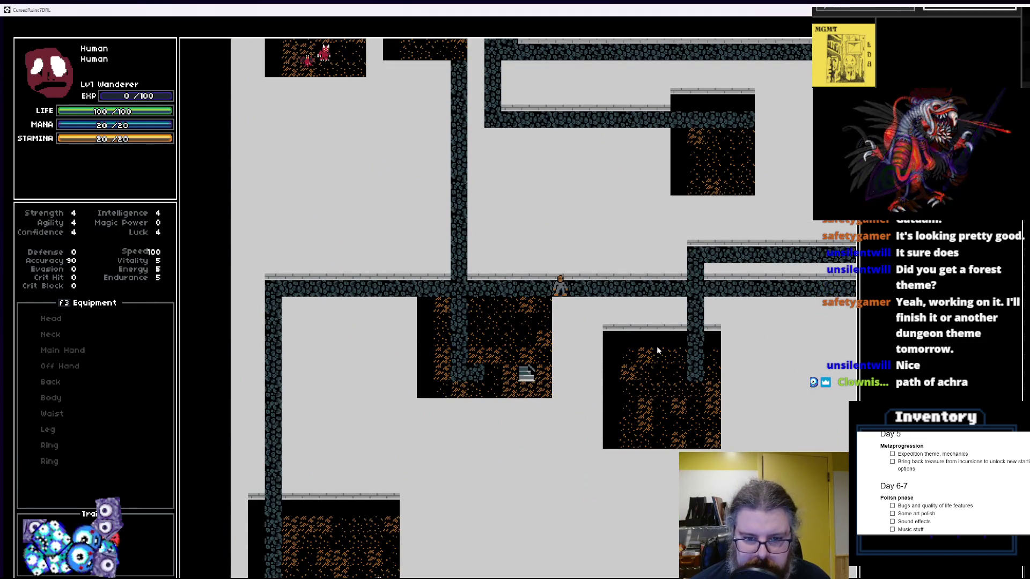
key(Right)
key(Right)
key(Right)
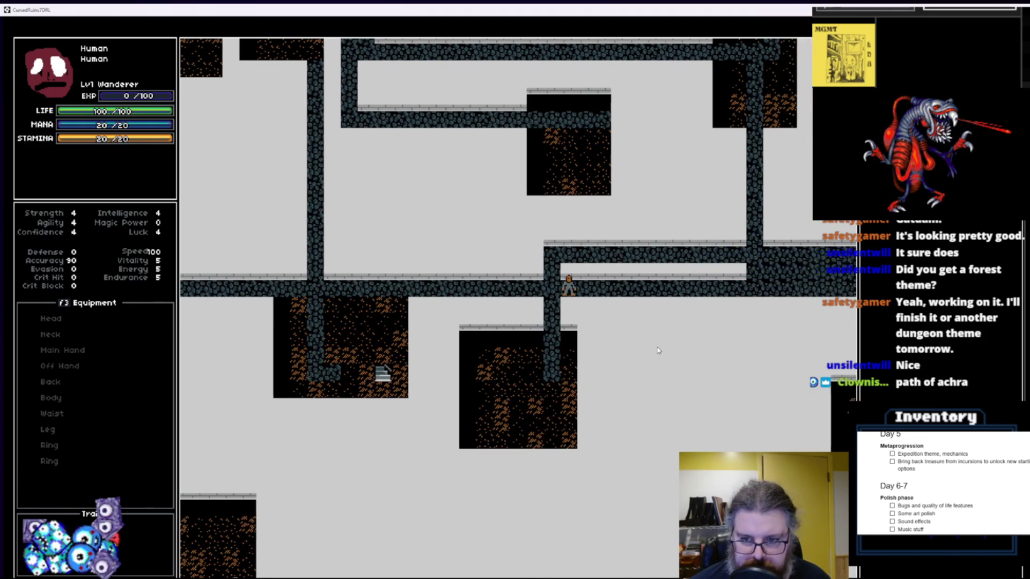
key(Right)
key(Right)
key(Right)
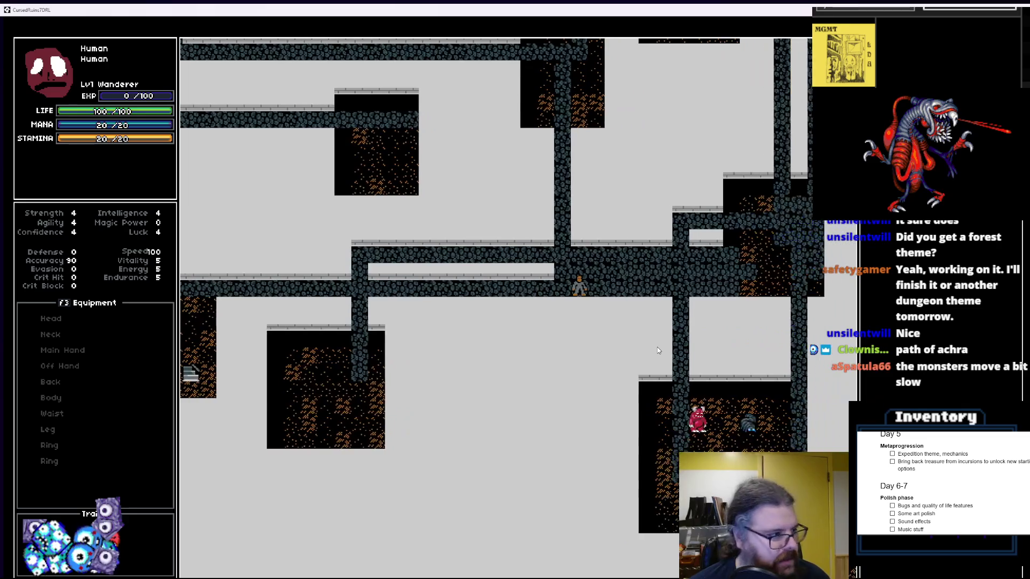
key(Left)
key(Up)
key(Up)
key(Up)
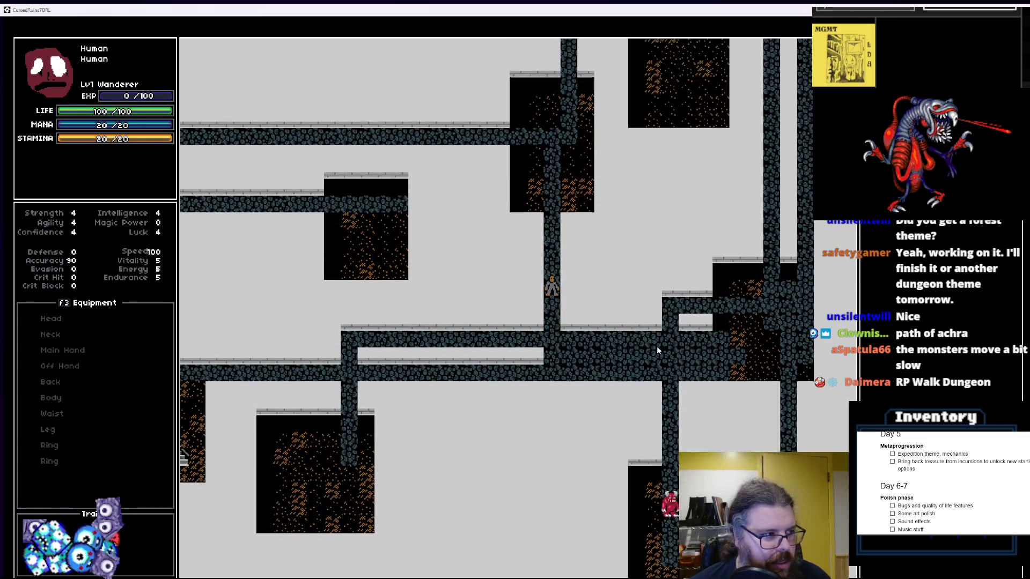
key(Up)
key(Up)
key(Up)
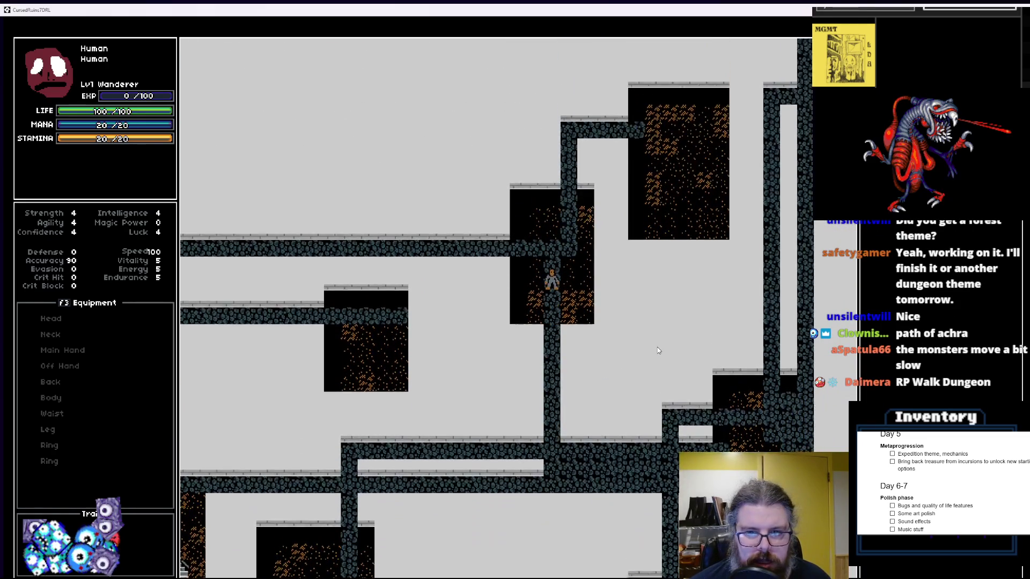
key(Up)
key(Up)
key(Up)
key(Right)
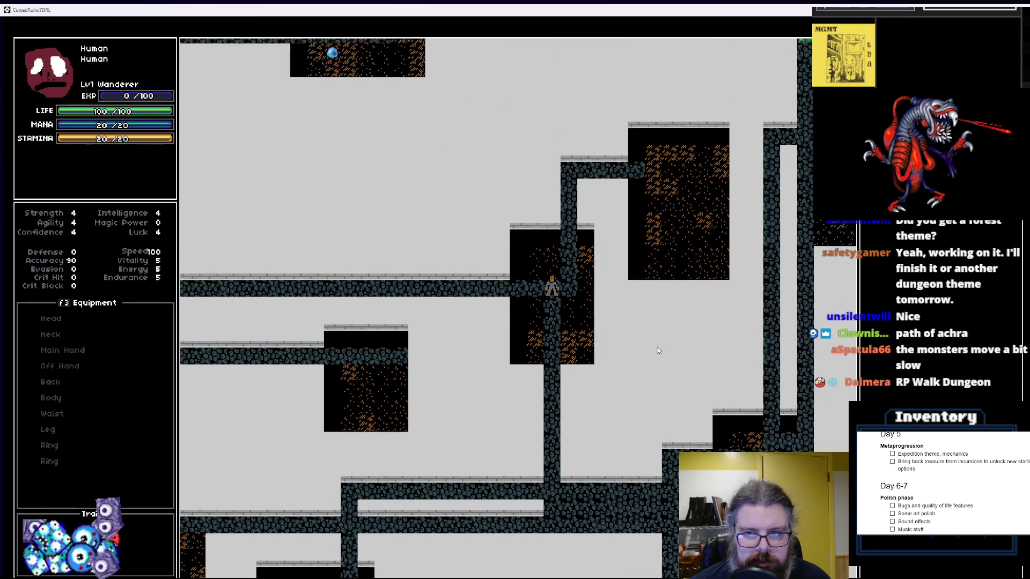
key(Up)
key(Right)
key(Right)
key(Right)
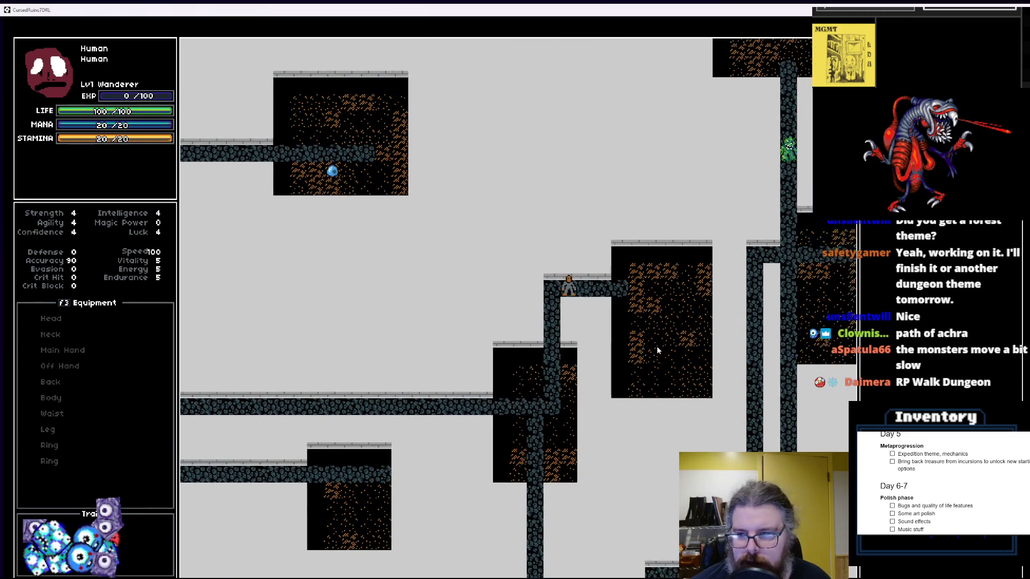
key(Up)
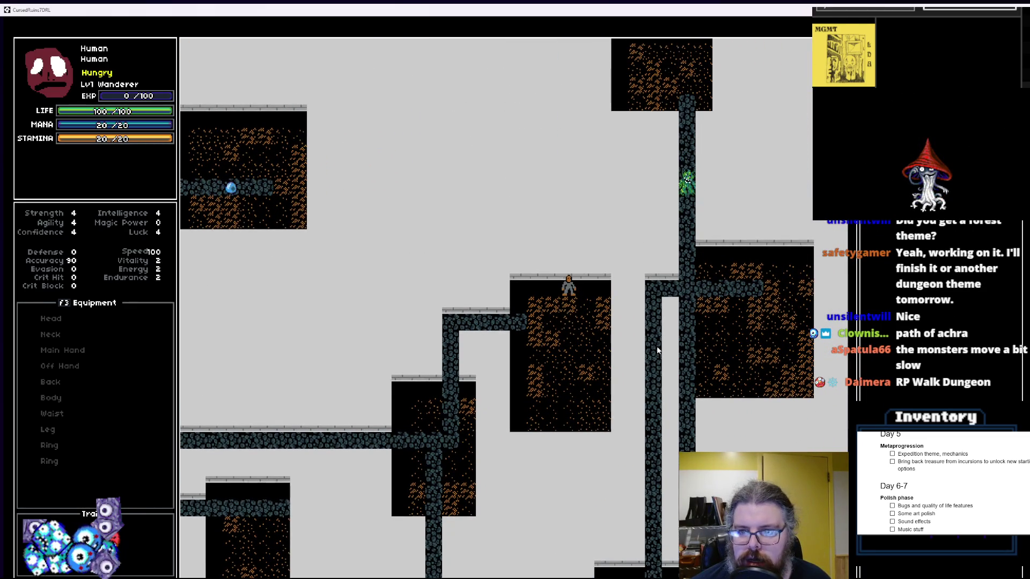
Leave the room, walk back down the vertical corridor and left along the horizontal one
key(Down)
key(Down)
key(Left)
key(Left)
key(Left)
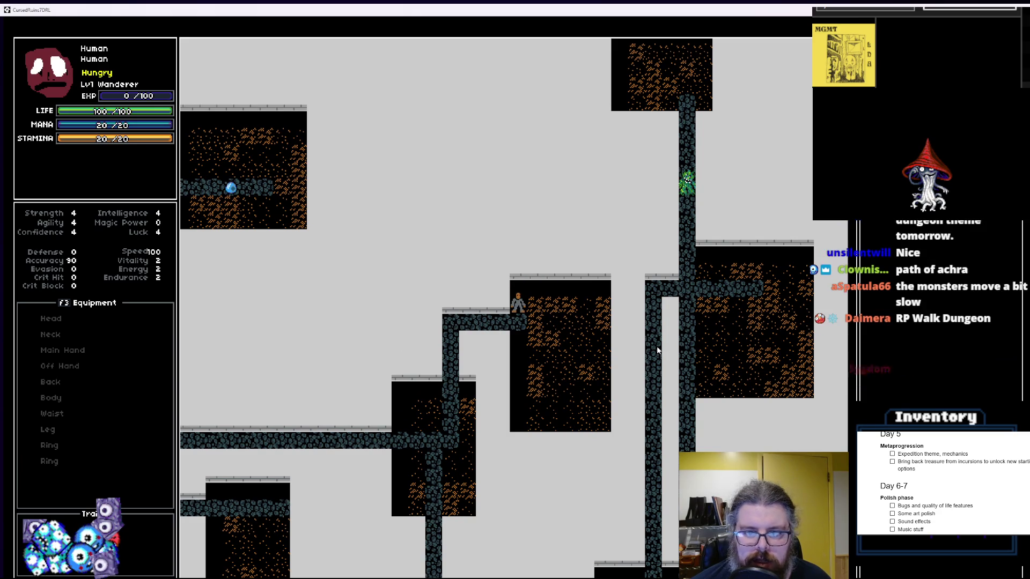
key(Left)
key(Down)
key(Down)
key(Down)
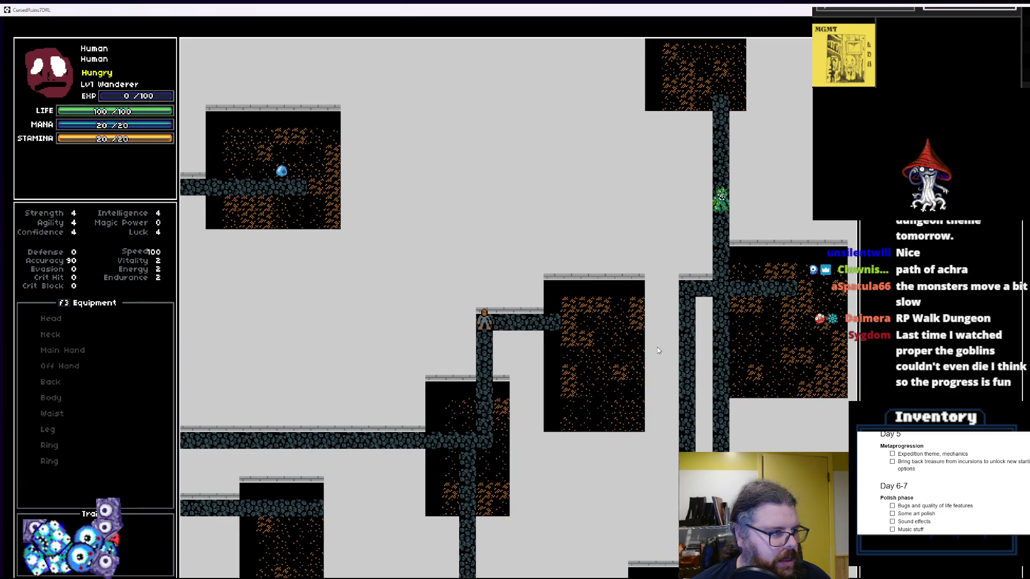
key(Left)
key(Left)
key(Left)
key(Down)
key(Down)
key(Down)
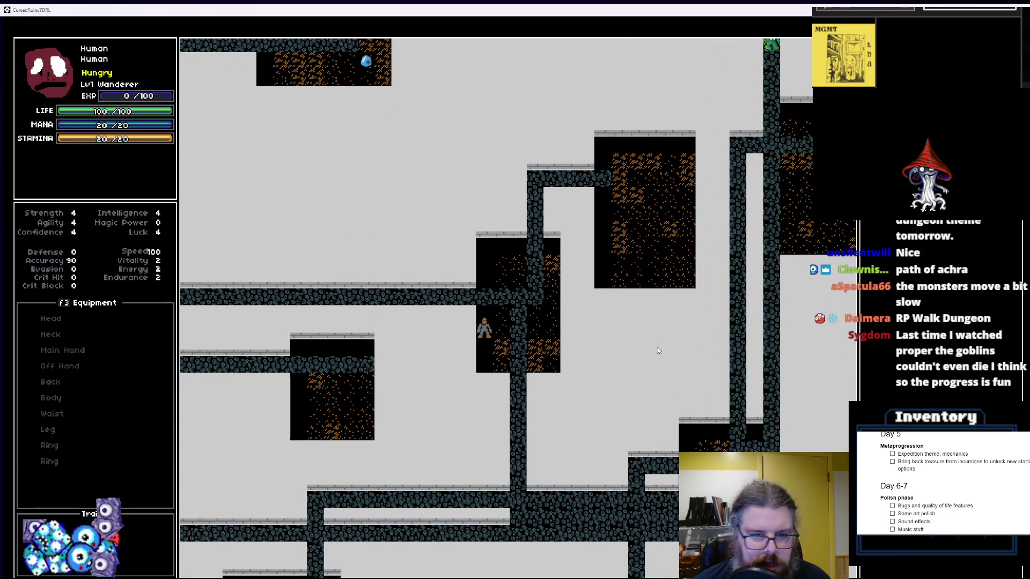
key(Up)
key(Left)
key(Left)
key(Left)
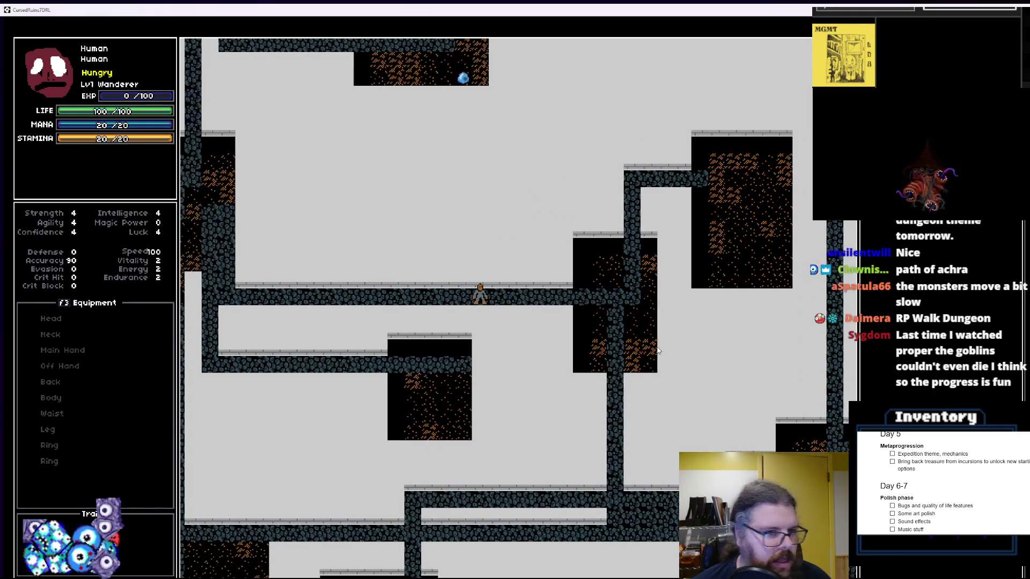
key(Left)
key(Left)
key(Left)
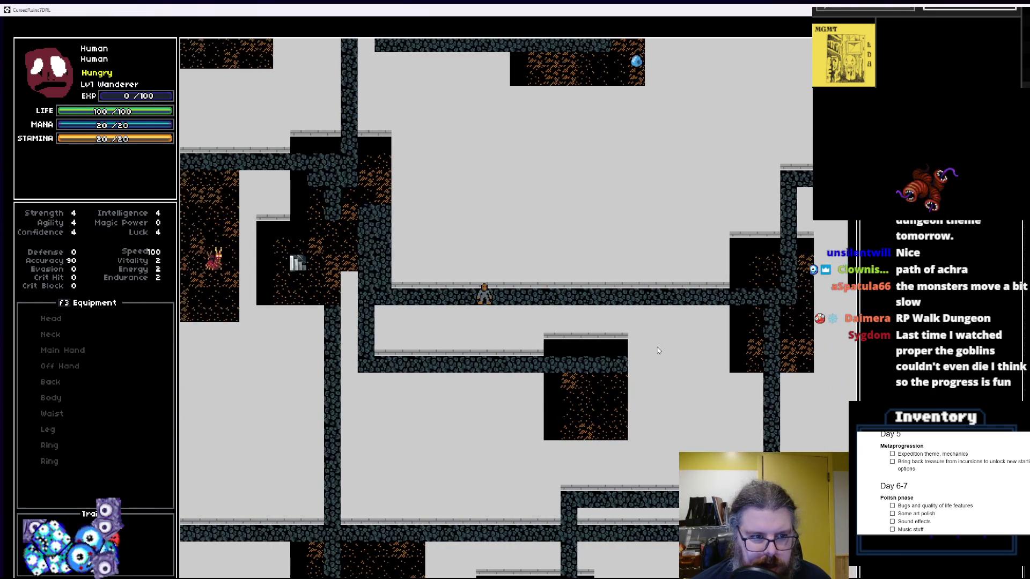
Walk left to the vertical corridor and up into the top room
key(Left)
key(Left)
key(Left)
key(Up)
key(Up)
key(Up)
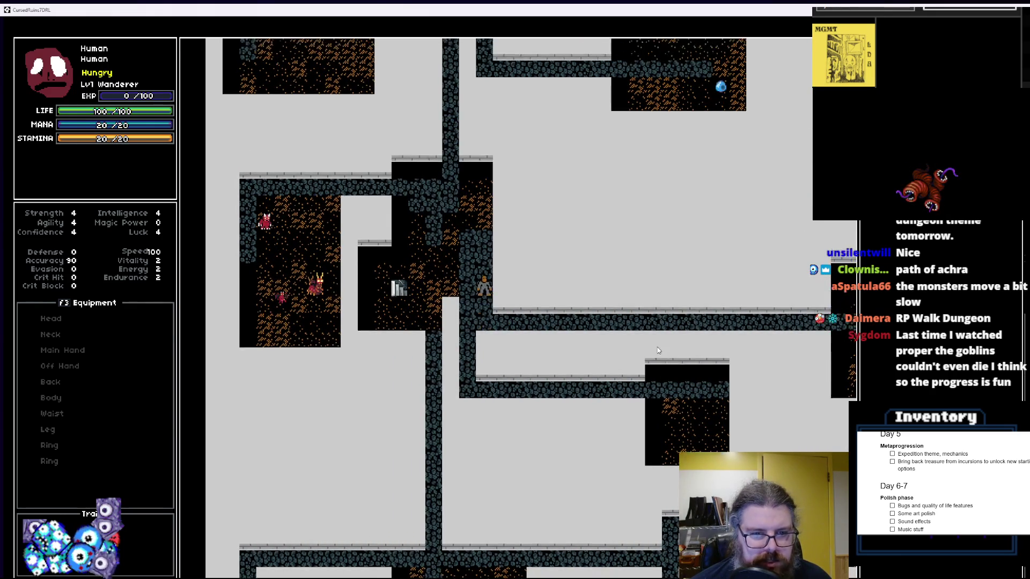
key(Left)
key(Left)
key(Up)
key(Up)
key(Up)
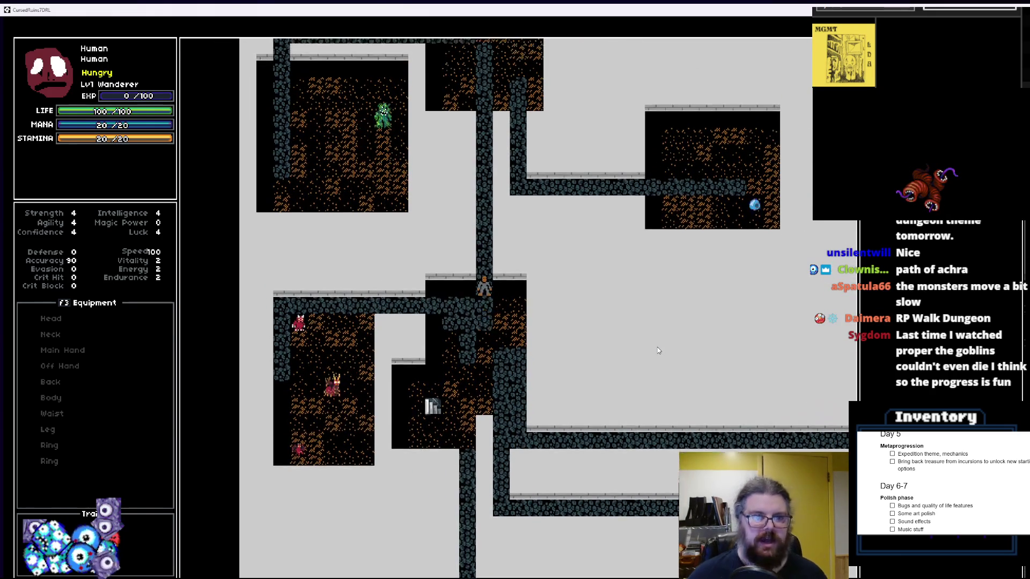
key(Up)
key(Up)
key(Up)
key(Right)
key(Right)
Take the staircase to a new level and walk down and right into the room
key(Up)
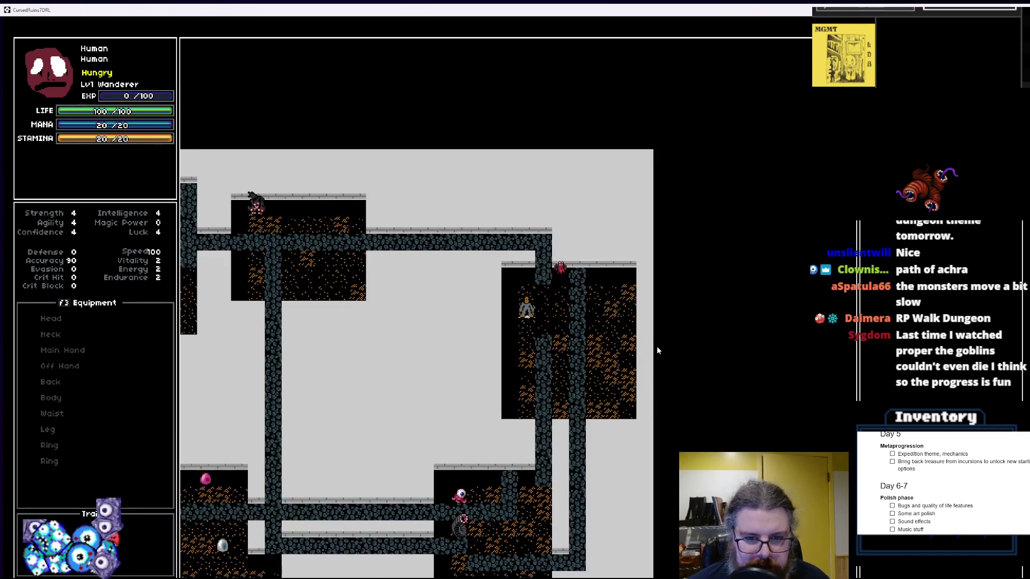
key(Down)
key(Down)
key(Down)
key(Down)
key(Down)
key(Down)
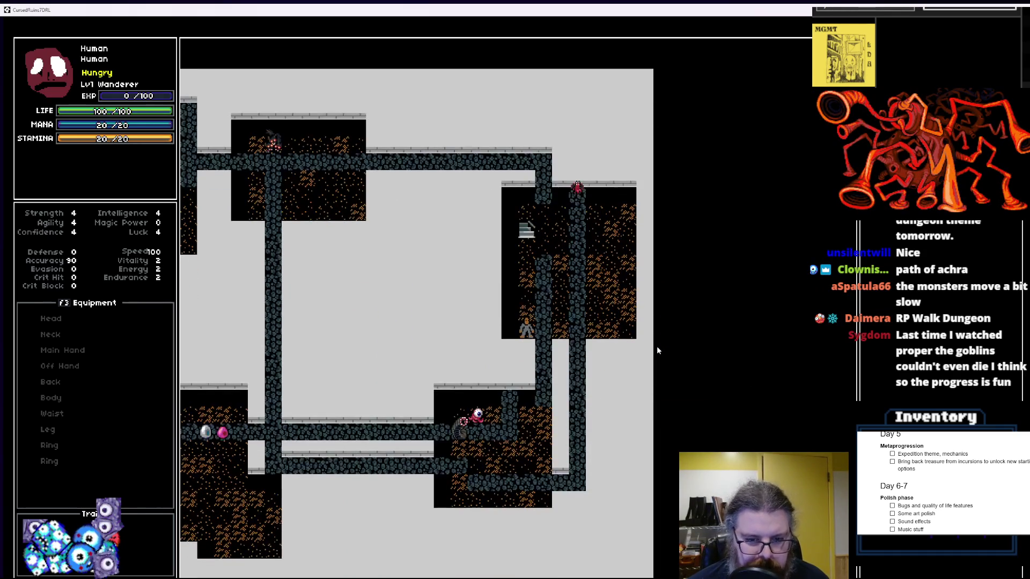
key(Right)
key(Down)
Walk left along the lower corridor and up the vertical corridor, then regenerate the level twice
key(Left)
key(Left)
key(Left)
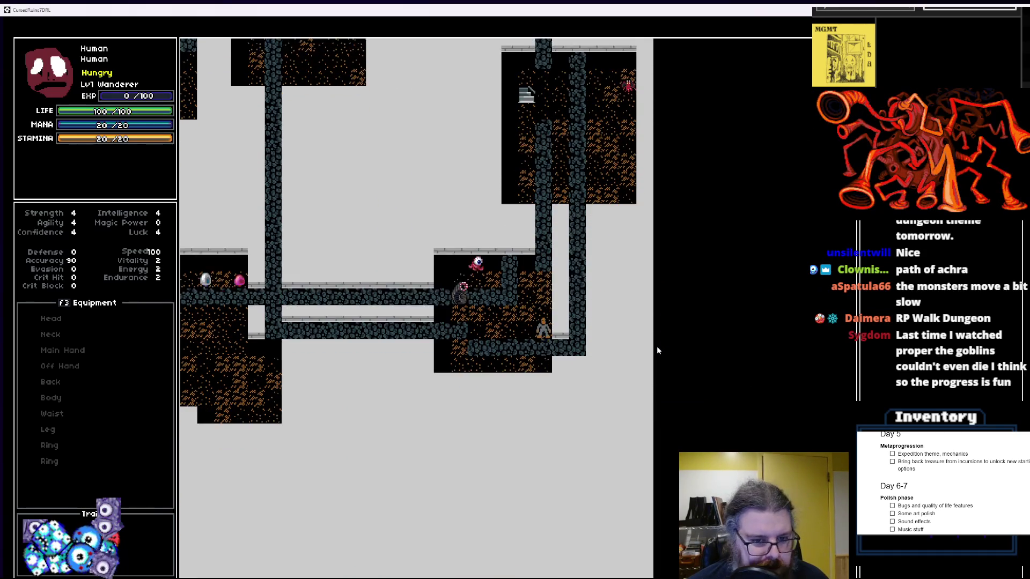
key(Left)
key(Left)
key(Left)
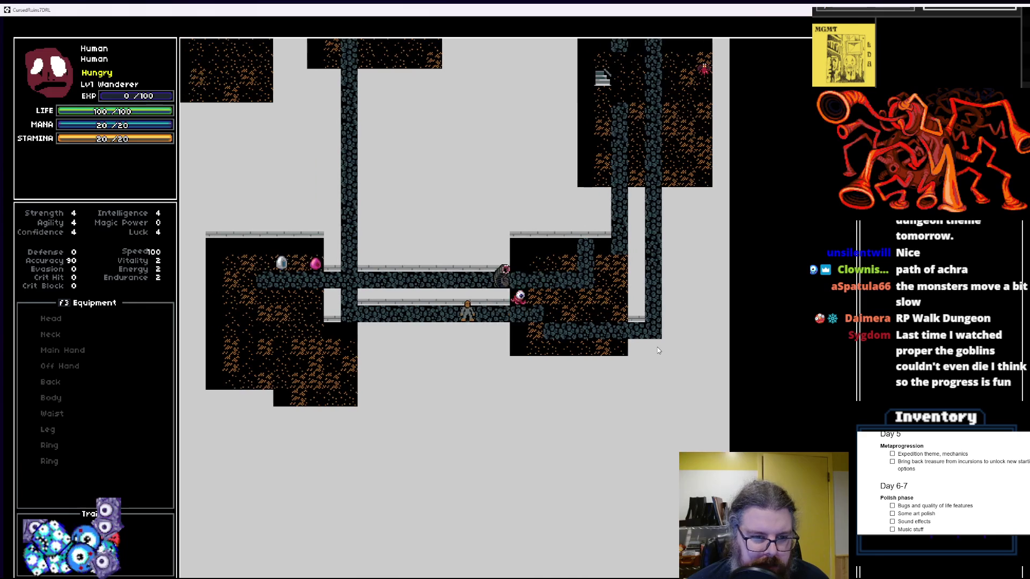
key(Left)
key(Up)
key(Up)
key(Up)
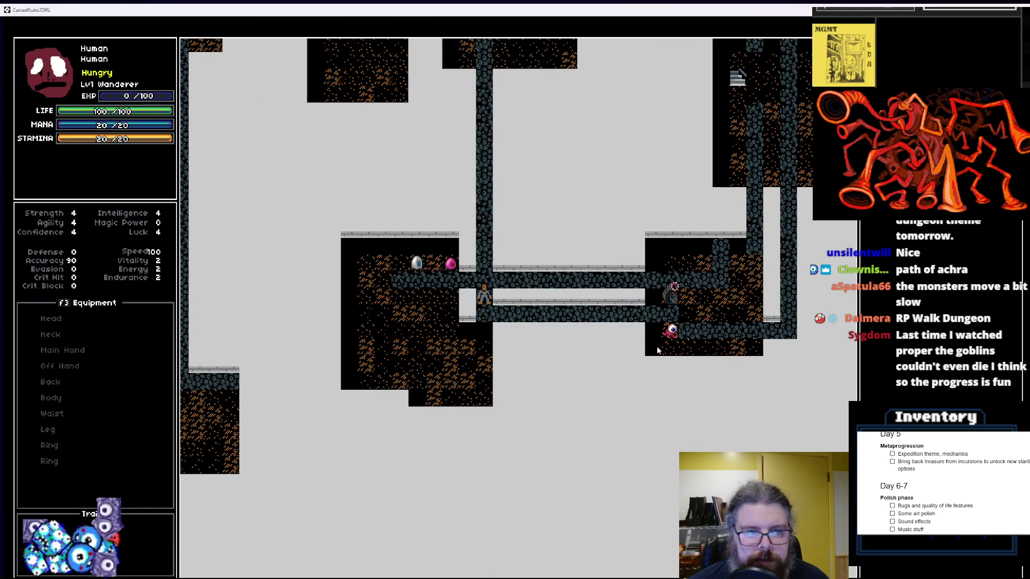
key(Up)
key(Up)
key(Up)
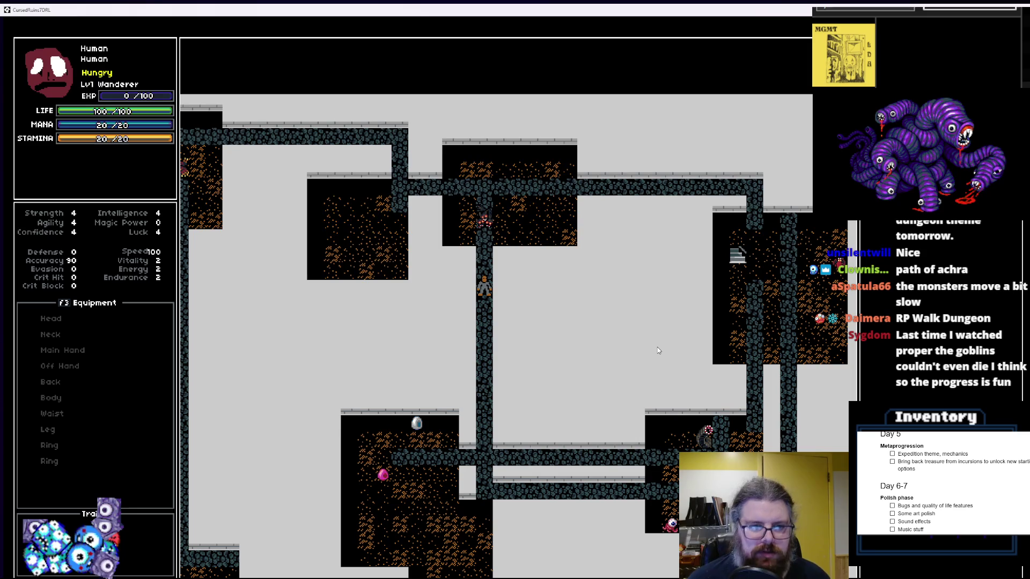
key(shift+period)
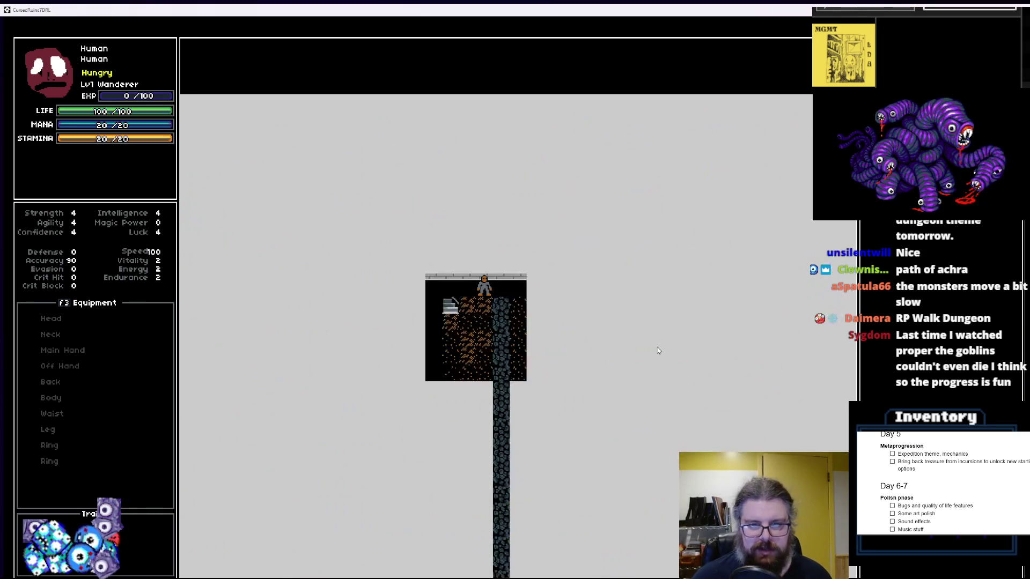
key(shift+period)
key(shift+period)
key(shift+period)
key(shift+period)
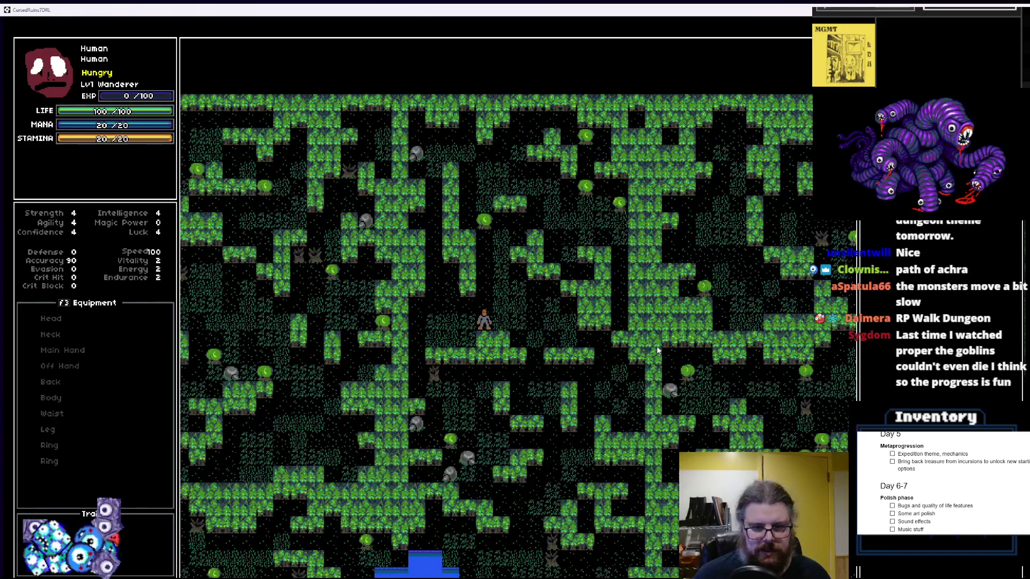
Regenerate to a forest level with a water pool, walk right and two tiles down, then leave fullscreen
key(shift+period)
key(shift+period)
key(shift+period)
key(Right)
key(Right)
key(Right)
key(Down)
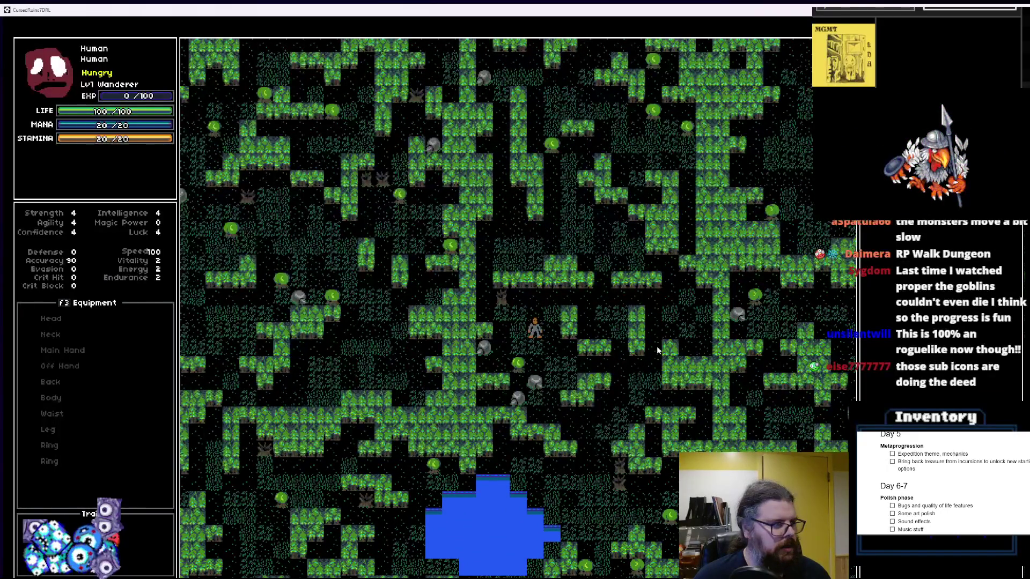
key(Down)
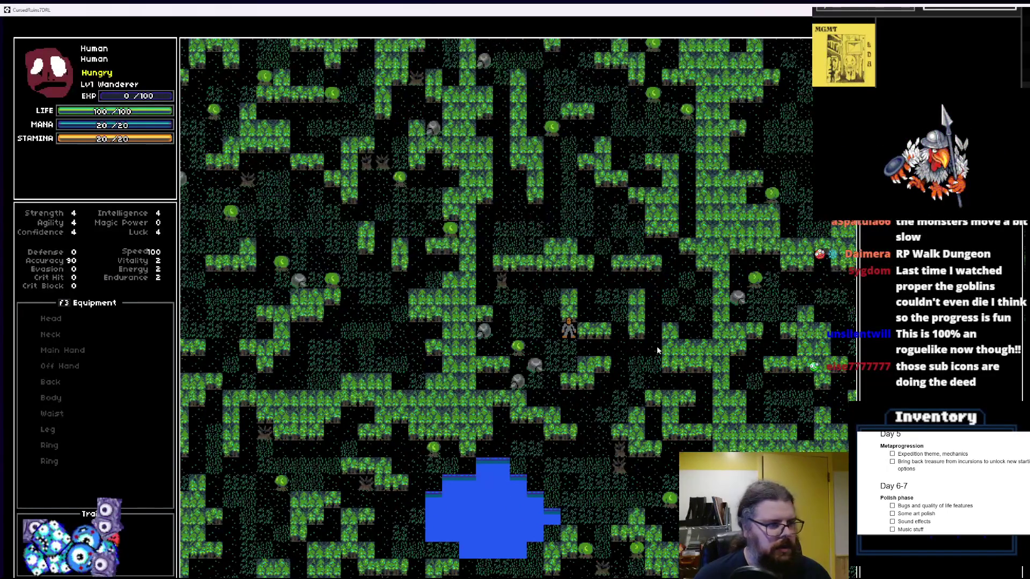
double_click(491, 9)
Close the game and debugger, set WORLD's Step camera XBorder to 440, and relaunch the game
click(626, 92)
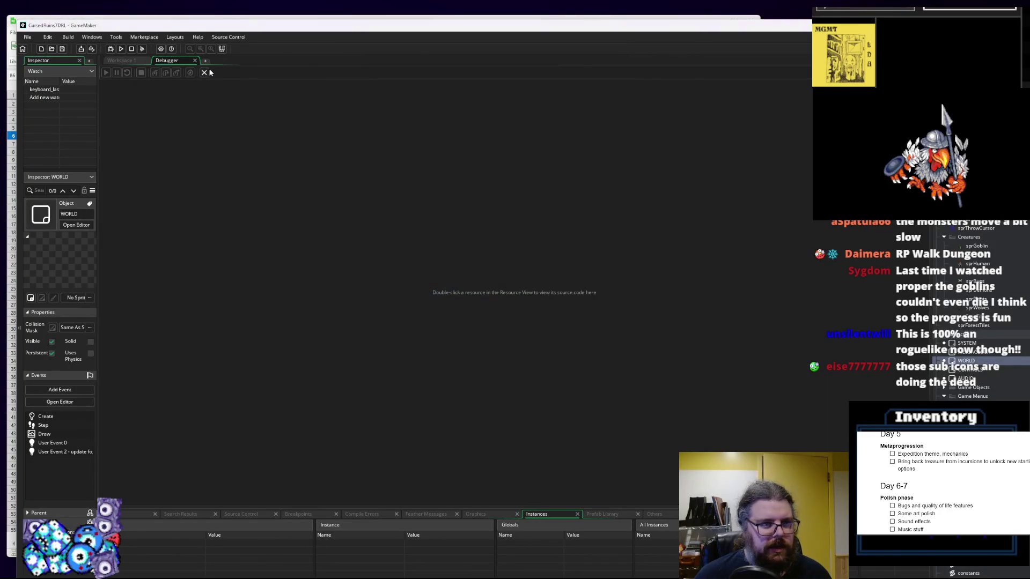
click(204, 72)
click(551, 310)
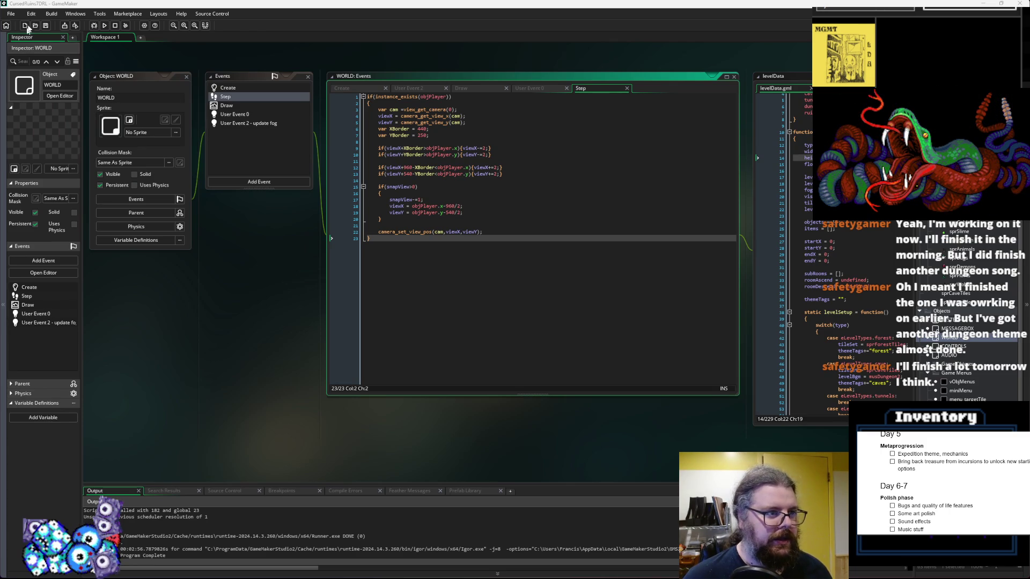
click(95, 26)
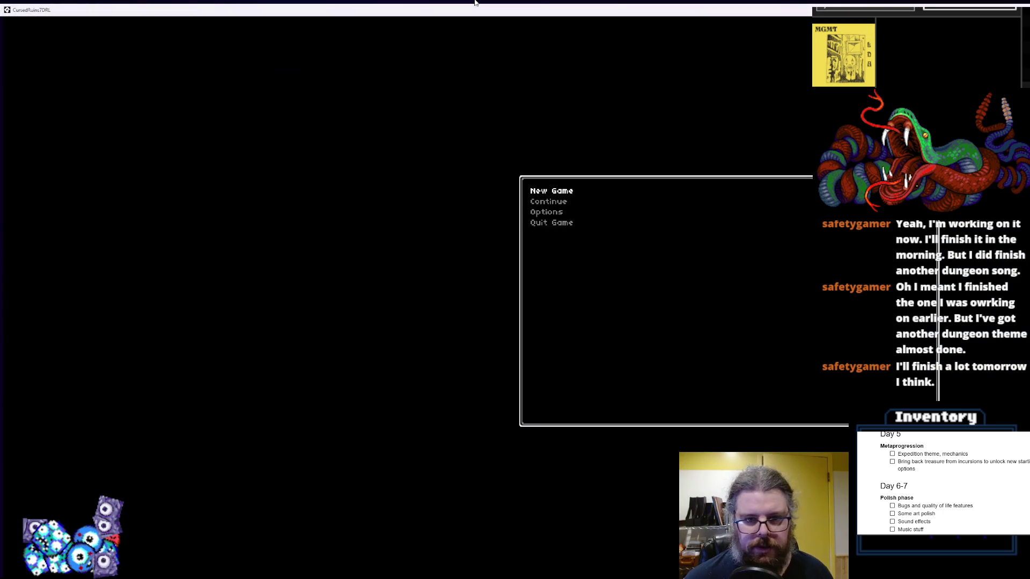
Start a new game, reveal the whole forest map with F1, and walk down the dirt path
key(Return)
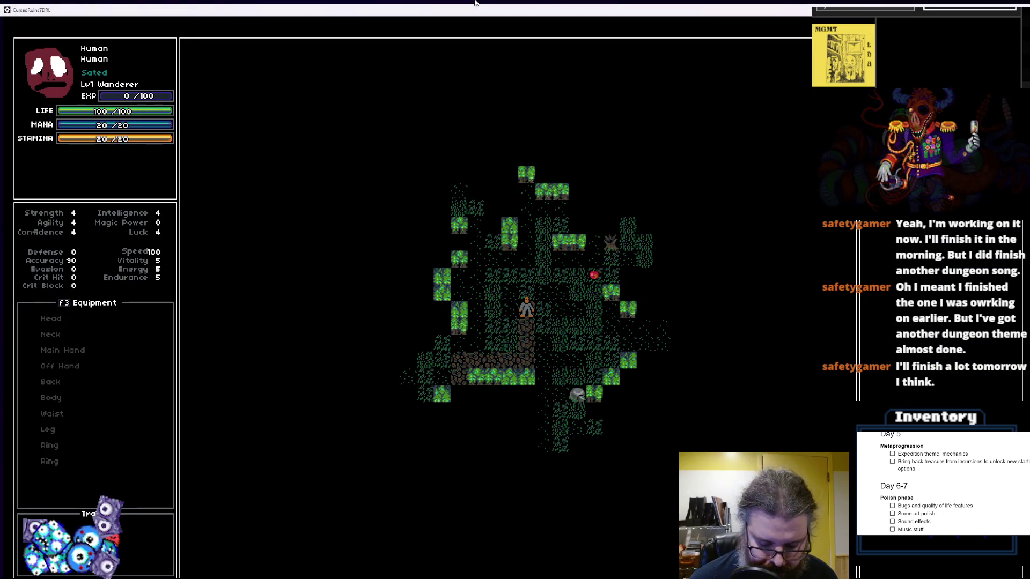
key(F1)
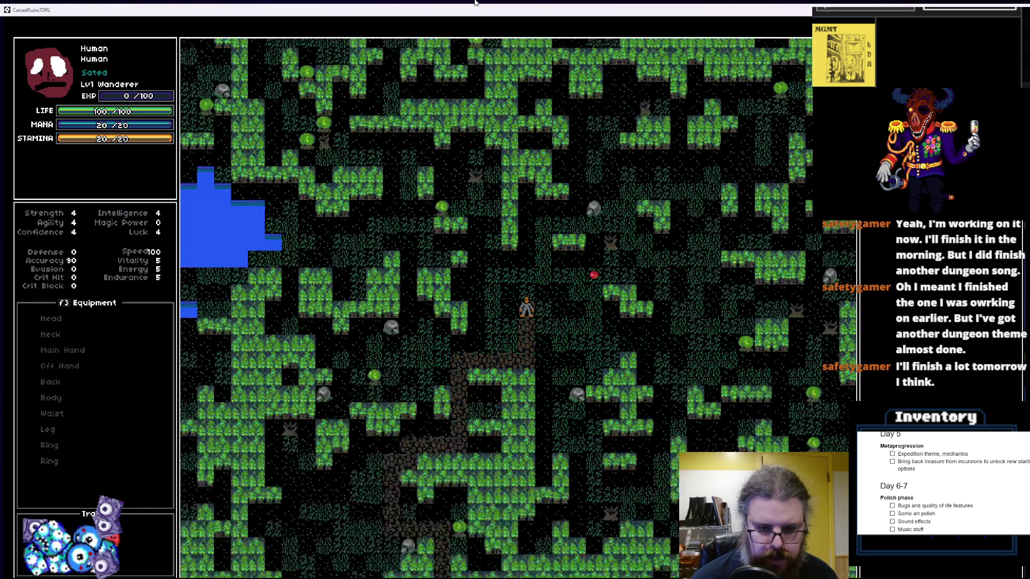
key(Down)
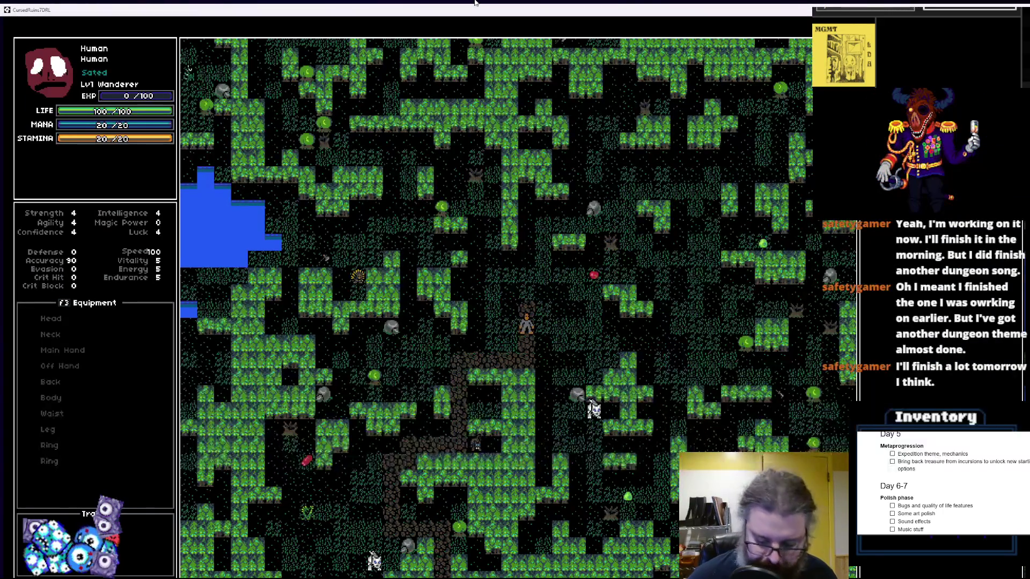
key(Down)
key(Down)
key(Down)
key(Left)
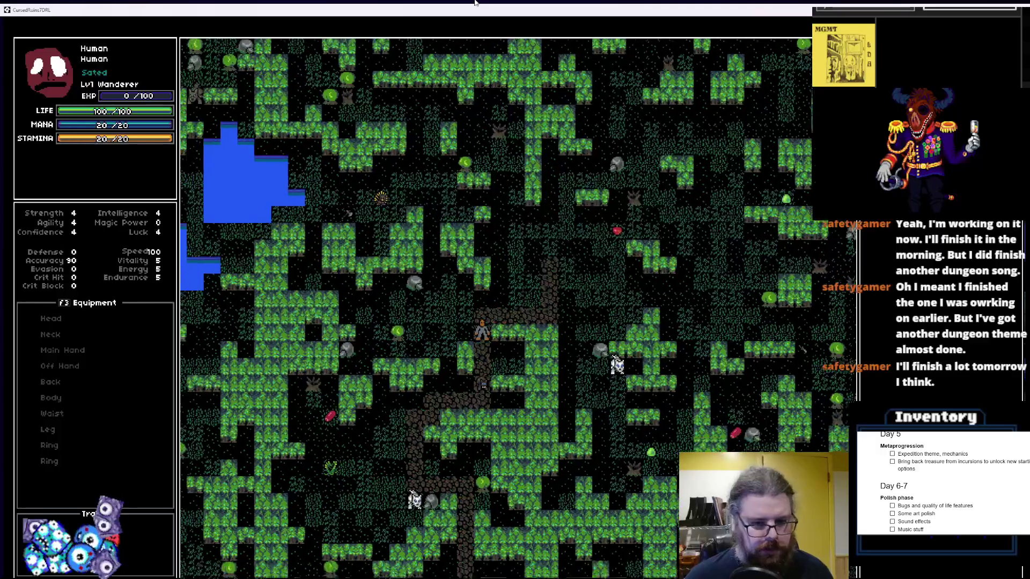
key(Left)
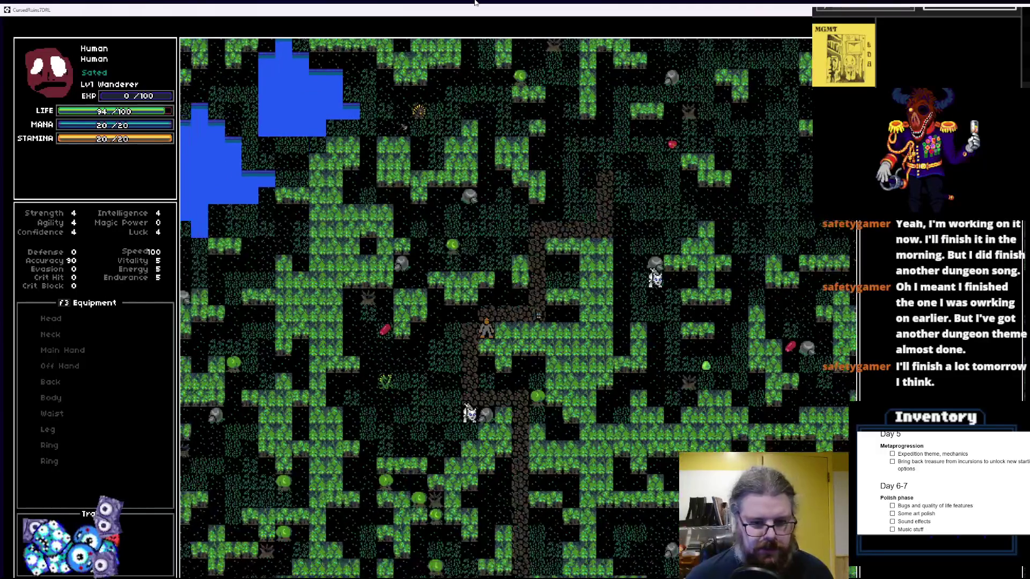
key(Left)
key(Down)
key(Down)
key(Down)
Walk between the water pools into the stone ruins, then generate a new level with '>'
key(Right)
key(Right)
key(Down)
key(Down)
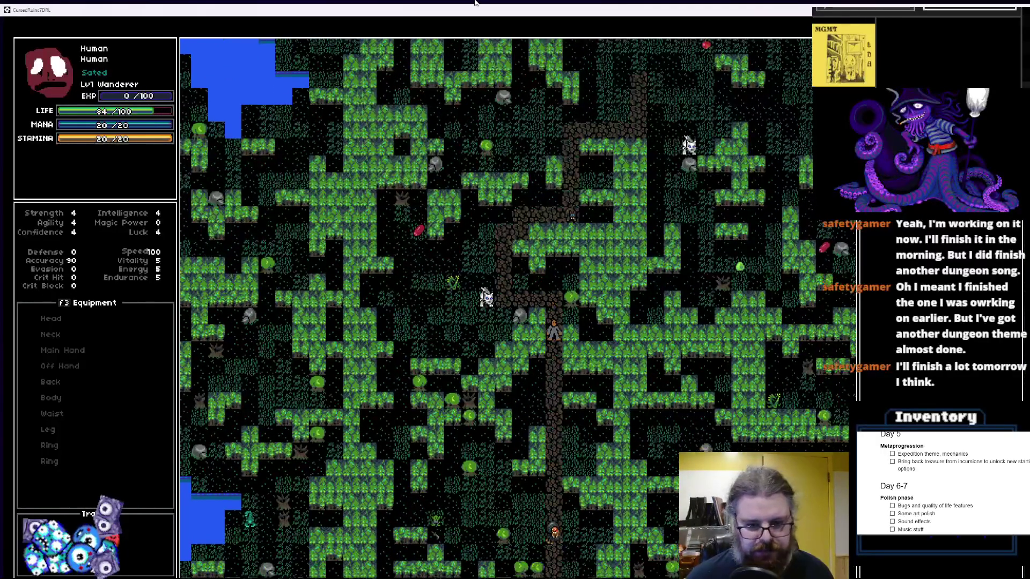
key(Down)
key(Down)
key(Down)
key(Down)
key(Down)
key(Down)
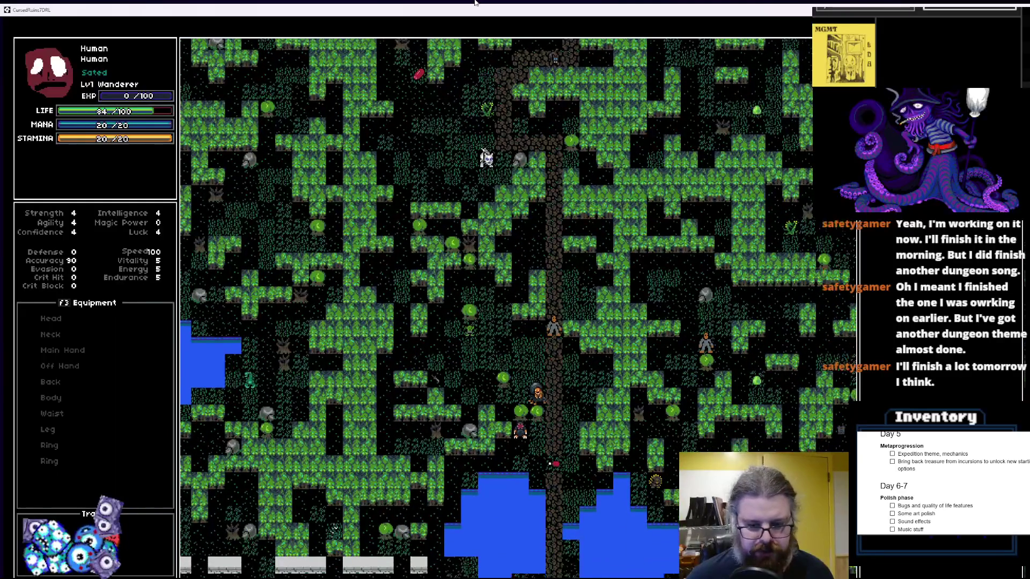
key(Down)
key(Down)
key(Down)
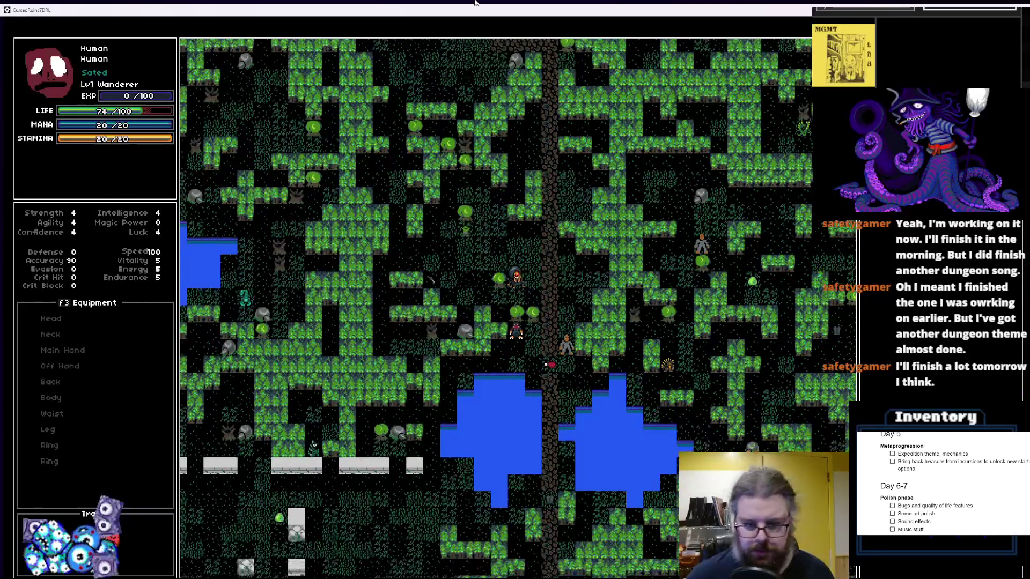
key(Down)
key(Down)
key(Down)
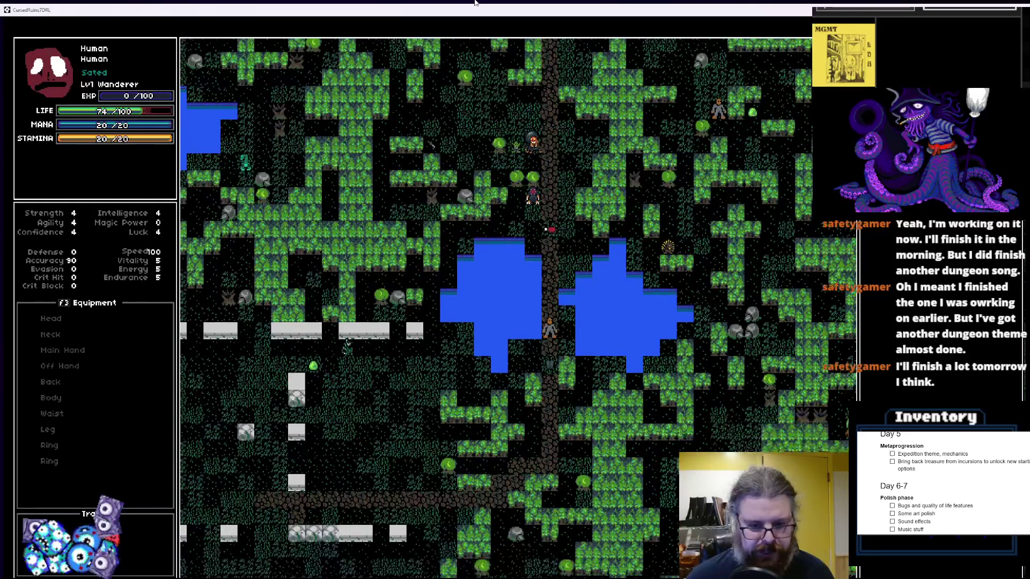
key(Down)
key(Down)
key(Down)
key(Left)
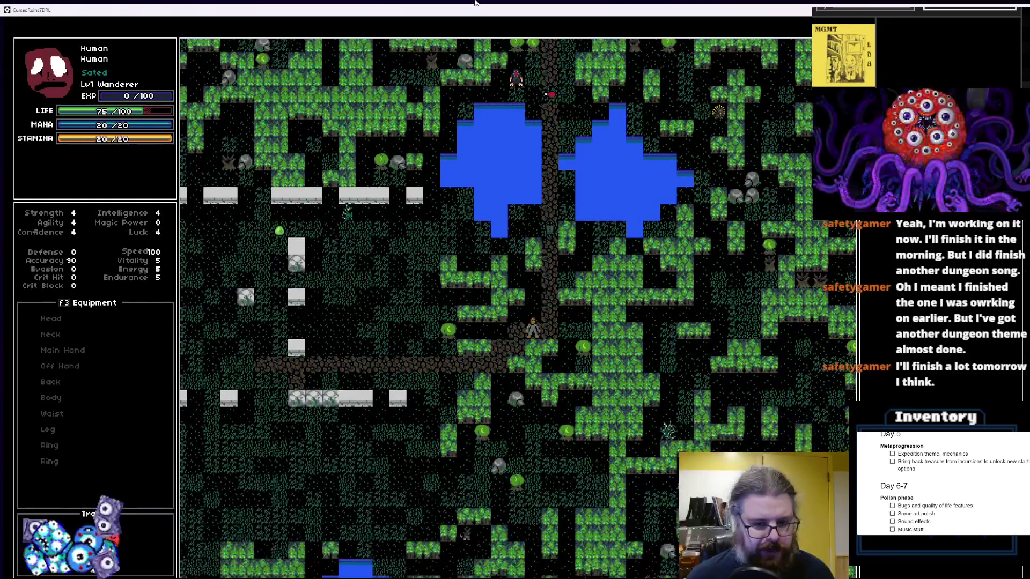
key(Down)
key(Down)
key(Left)
key(Left)
key(Left)
key(Left)
key(Left)
key(Left)
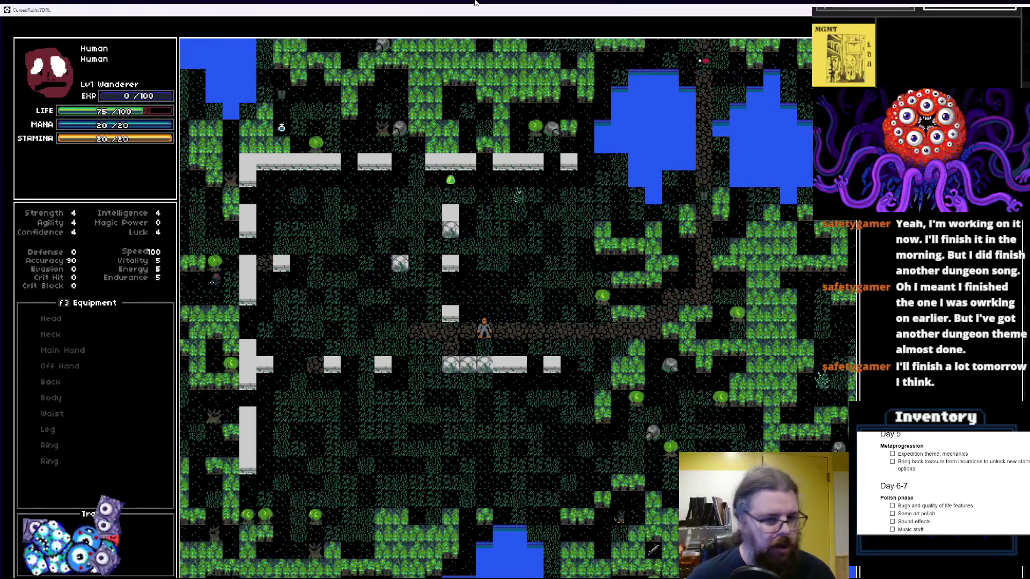
key(Left)
key(Left)
key(Left)
key(Up)
key(Up)
key(Up)
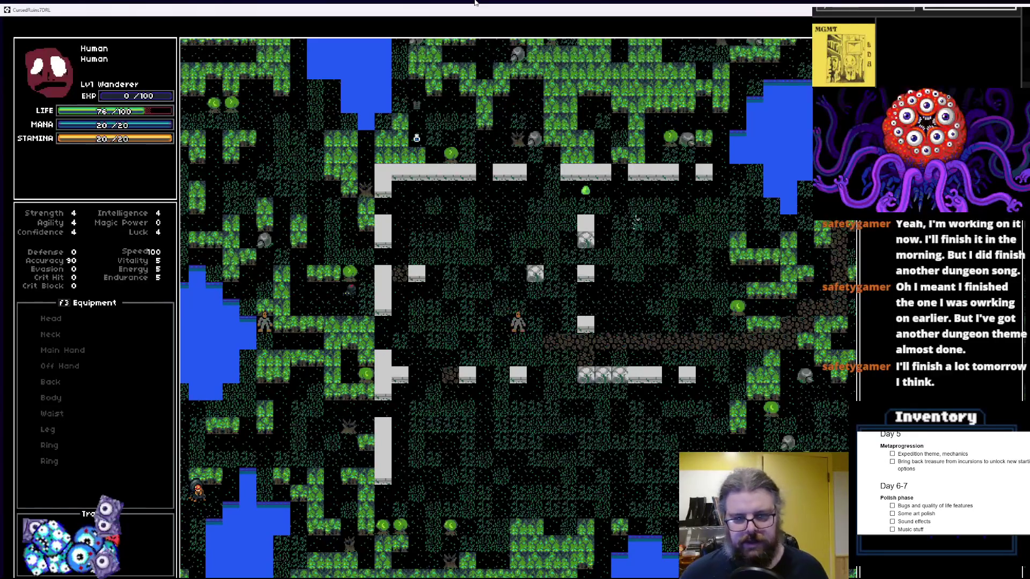
key(Up)
key(Up)
key(Up)
key(Left)
key(Left)
key(Left)
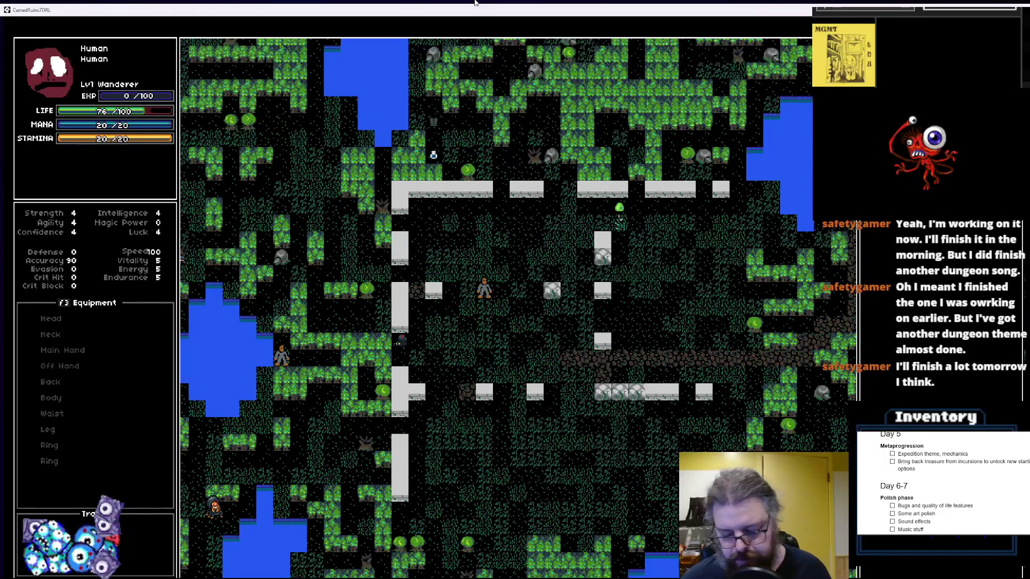
key(greater)
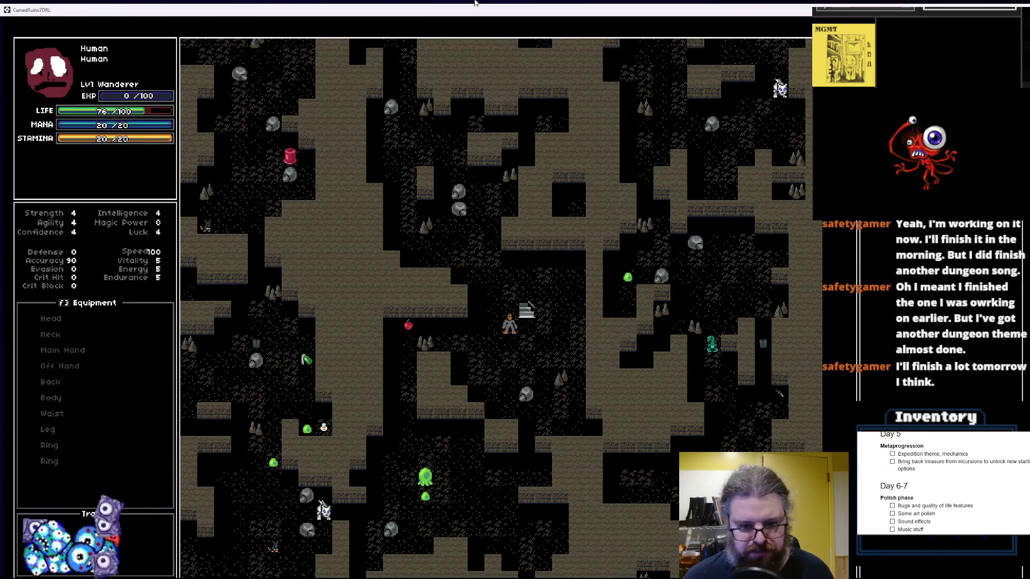
Move the player around the starting area of the cave level
key(Down)
key(Left)
key(Left)
key(Left)
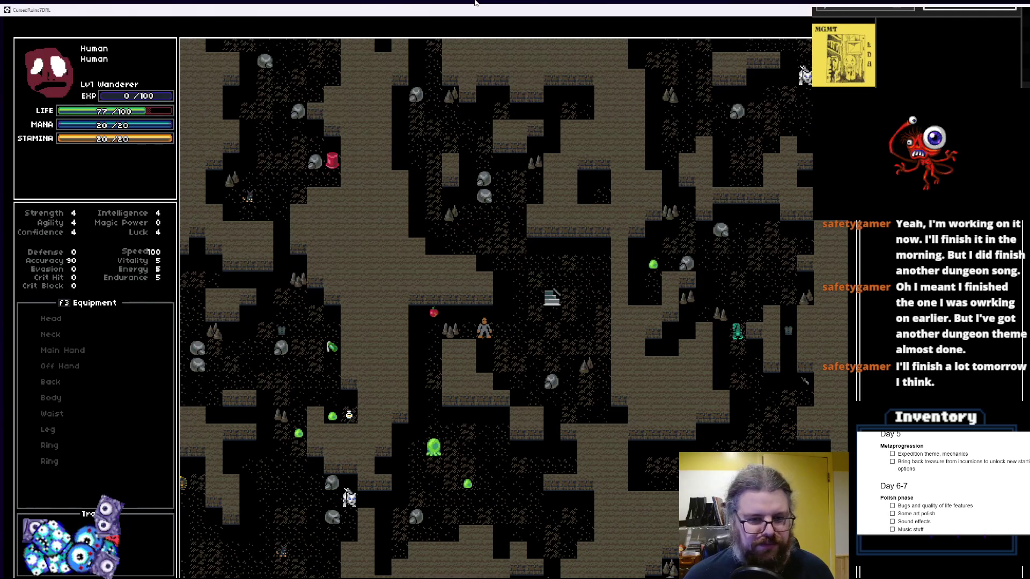
key(Up)
key(Right)
key(Up)
key(Right)
key(Up)
key(Up)
key(Up)
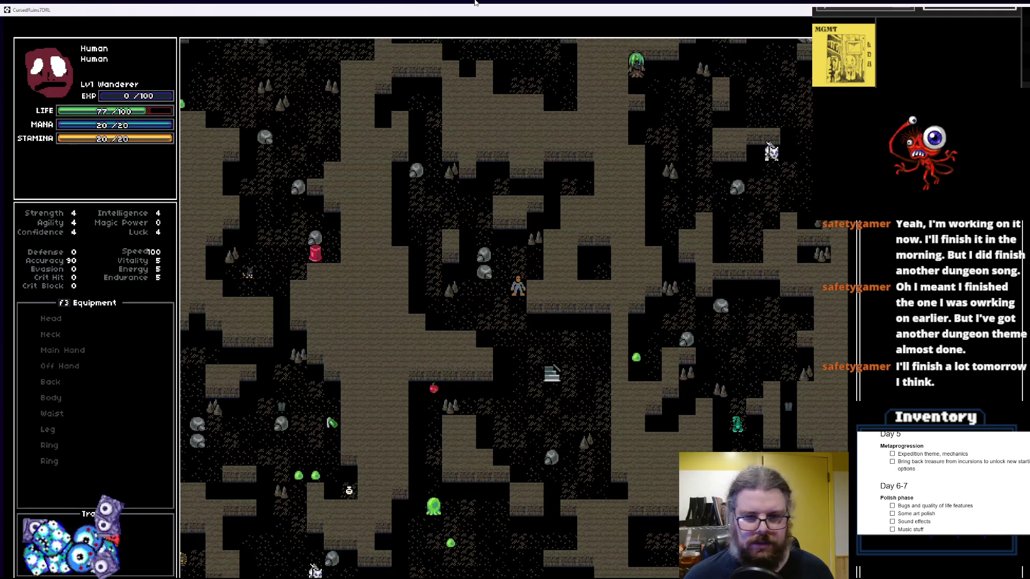
key(Up)
key(Left)
key(Up)
key(Left)
key(Up)
key(Left)
key(Up)
key(Left)
key(Up)
key(Left)
key(Up)
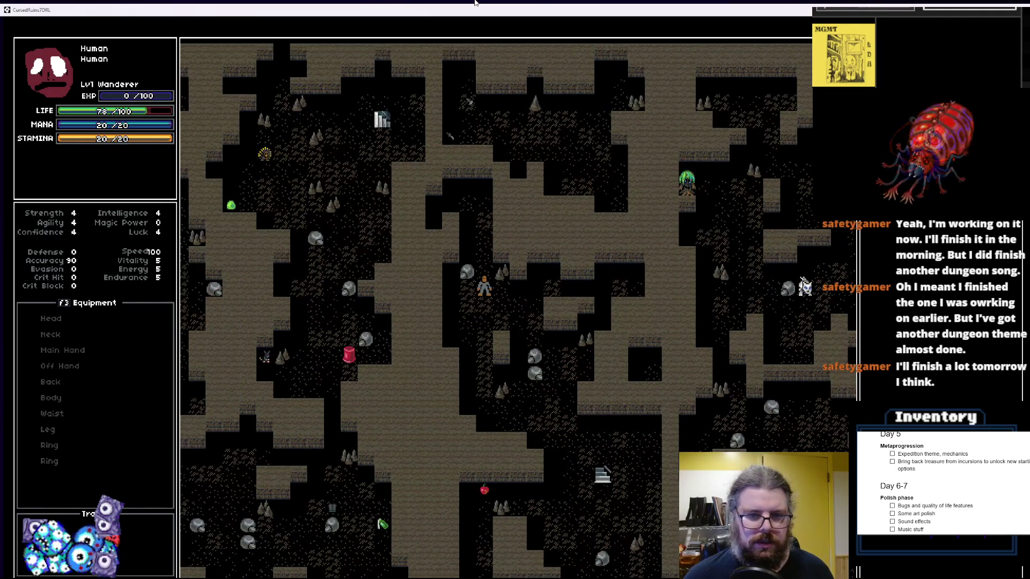
key(Down)
key(Down)
key(Down)
key(Right)
key(Down)
key(Down)
key(Right)
key(Down)
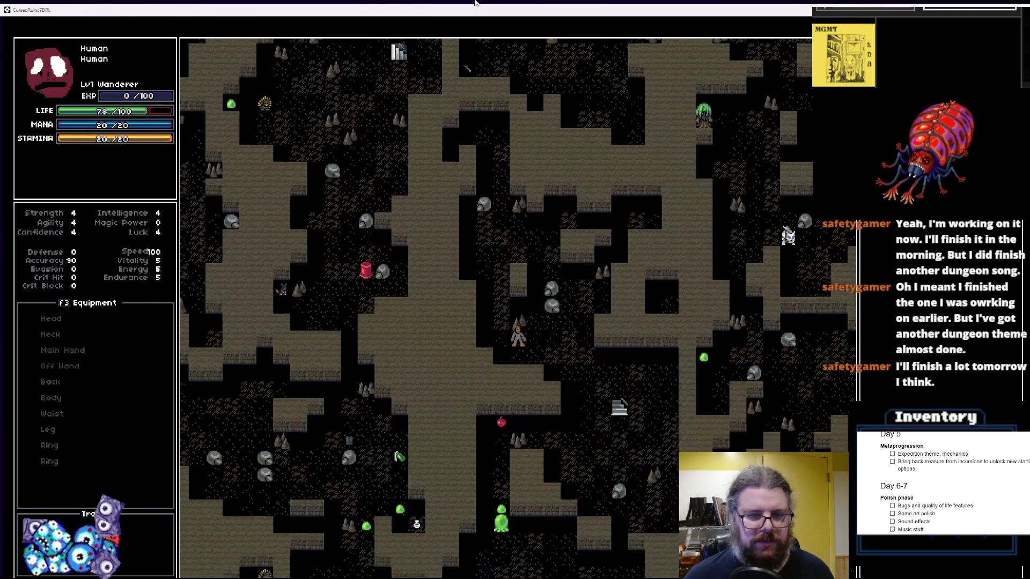
key(Right)
key(Down)
key(Right)
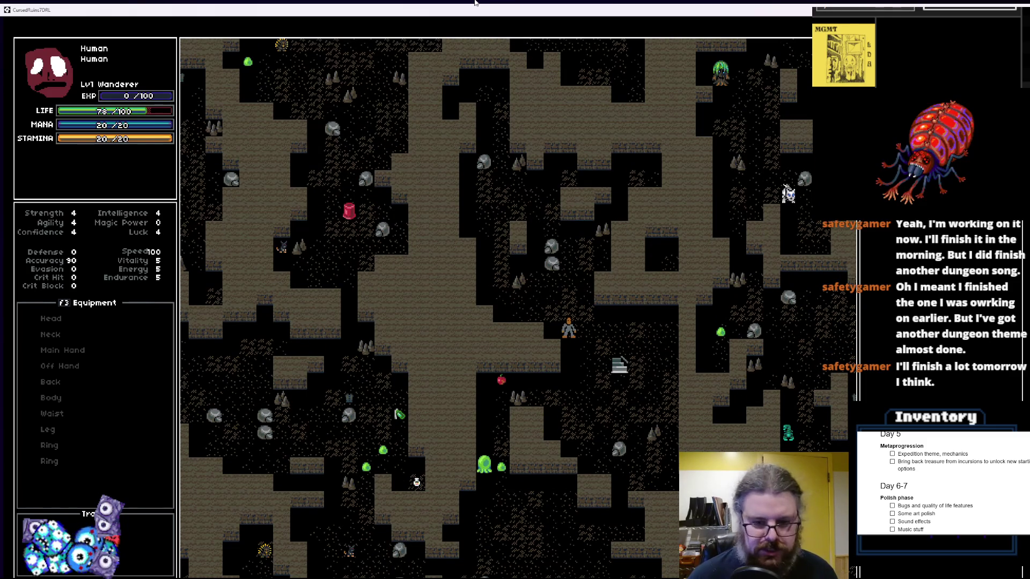
Turn fog of war back on with M and walk down and left through the cave corridors
key(m)
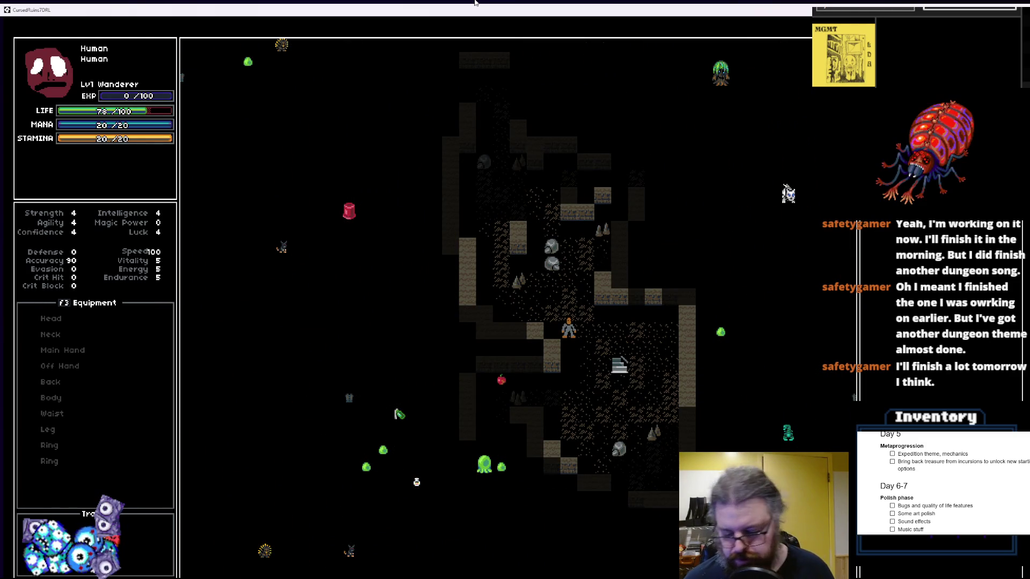
key(Down)
key(Down)
key(Right)
key(Down)
key(Down)
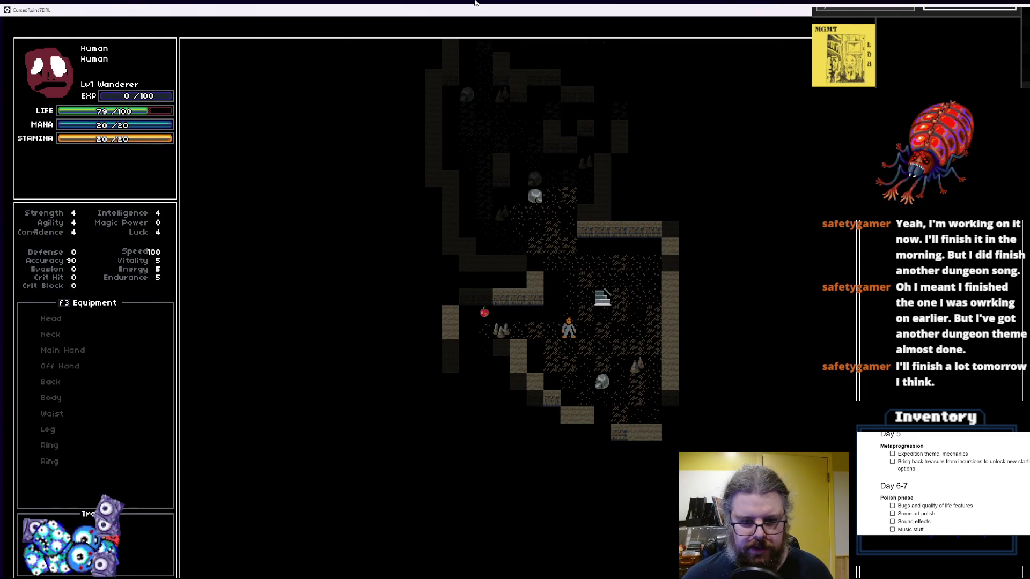
key(Left)
key(Left)
key(Left)
key(Up)
key(Left)
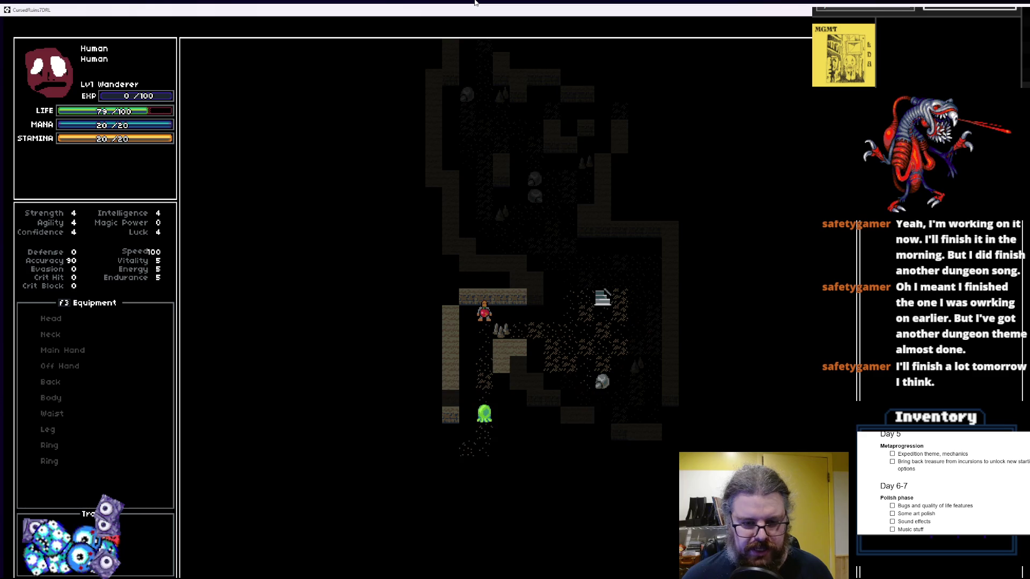
key(Down)
key(Down)
key(Down)
key(Left)
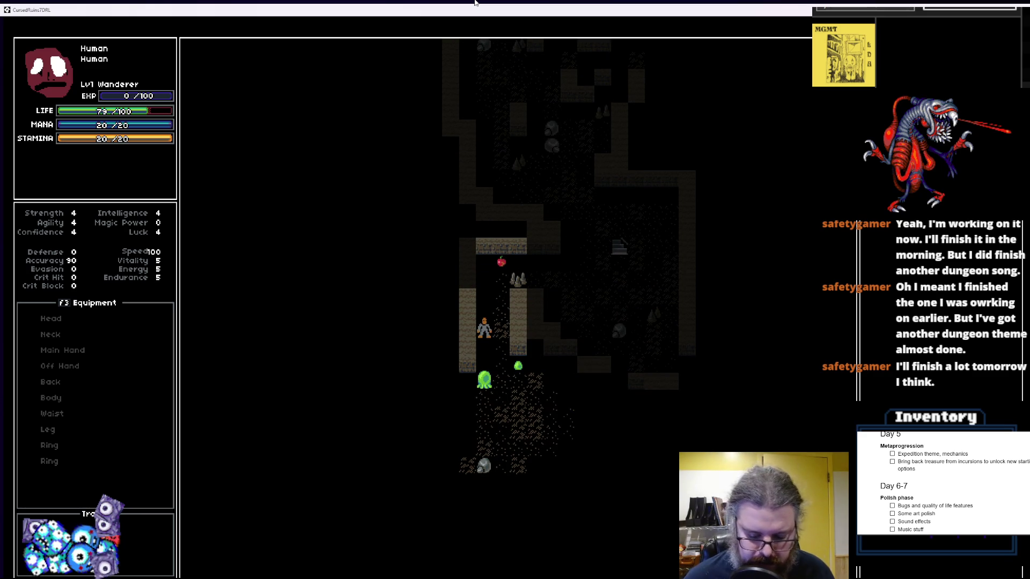
key(Down)
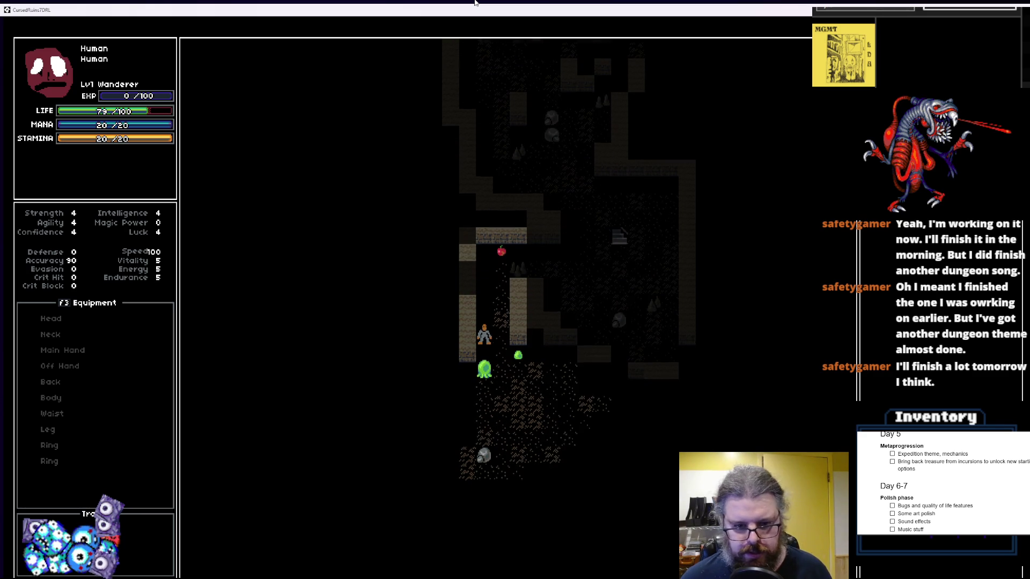
key(Down)
key(Right)
key(Down)
key(Down)
key(Down)
key(Down)
key(Right)
key(Down)
key(Right)
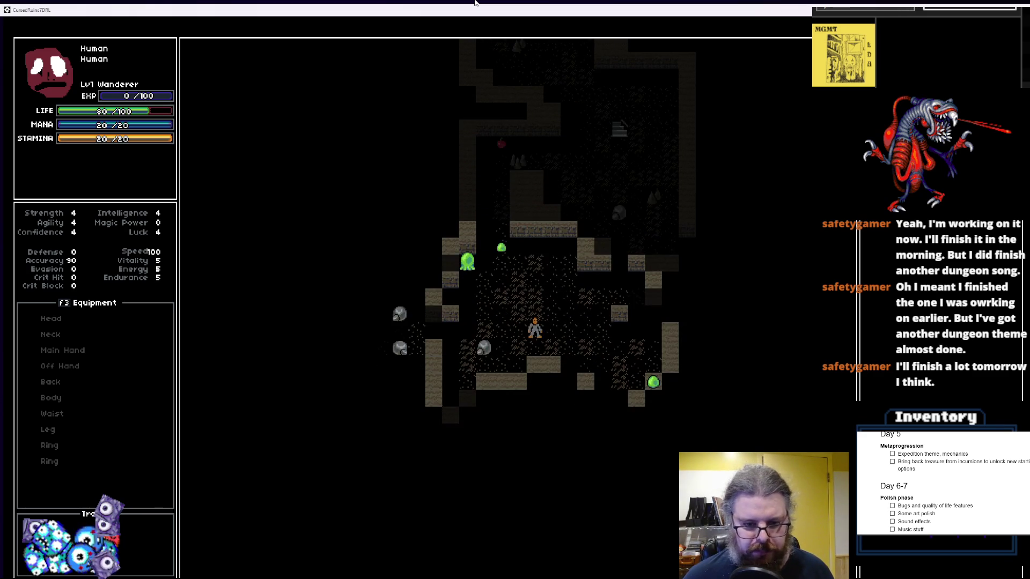
key(Left)
key(Left)
key(Left)
key(Left)
key(Left)
key(Down)
key(Left)
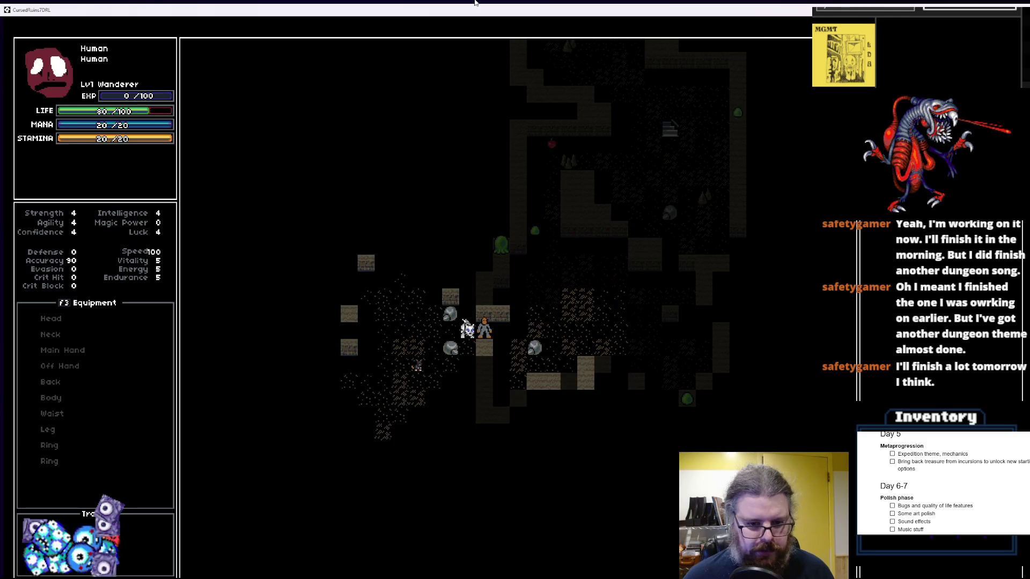
key(Left)
key(Down)
key(Left)
key(Down)
key(Left)
key(Left)
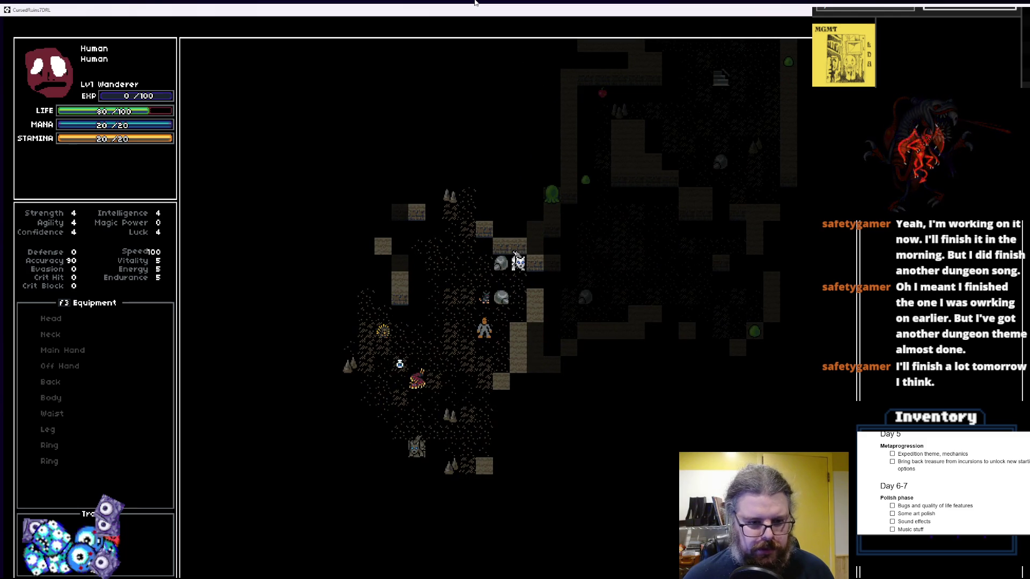
key(Left)
Walk the player up into the rubble-strewn room with the stairs and a green slime
key(Up)
key(Up)
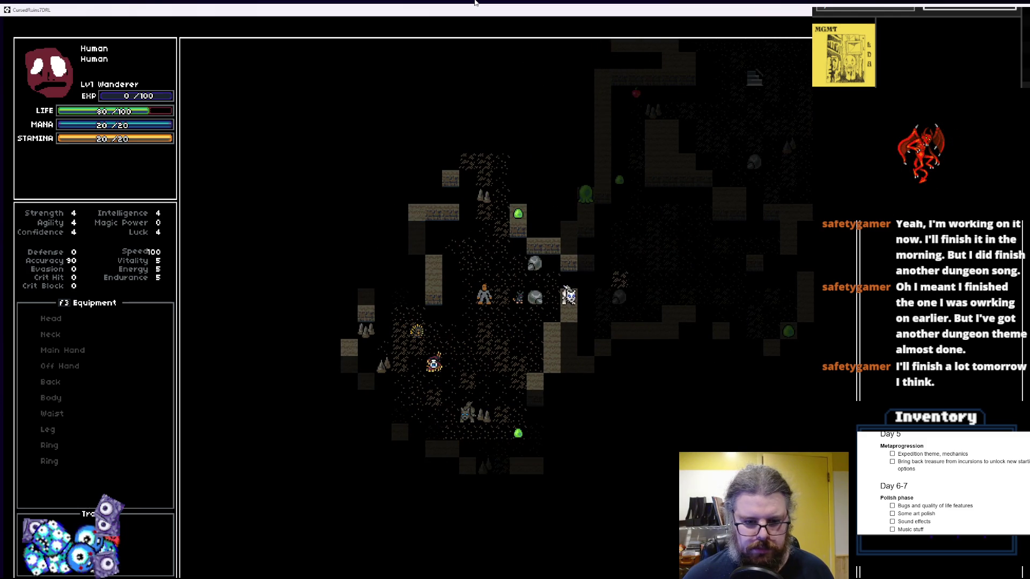
key(Up)
key(Up)
key(Up)
key(Up)
key(Left)
key(Up)
key(Up)
key(Up)
key(Up)
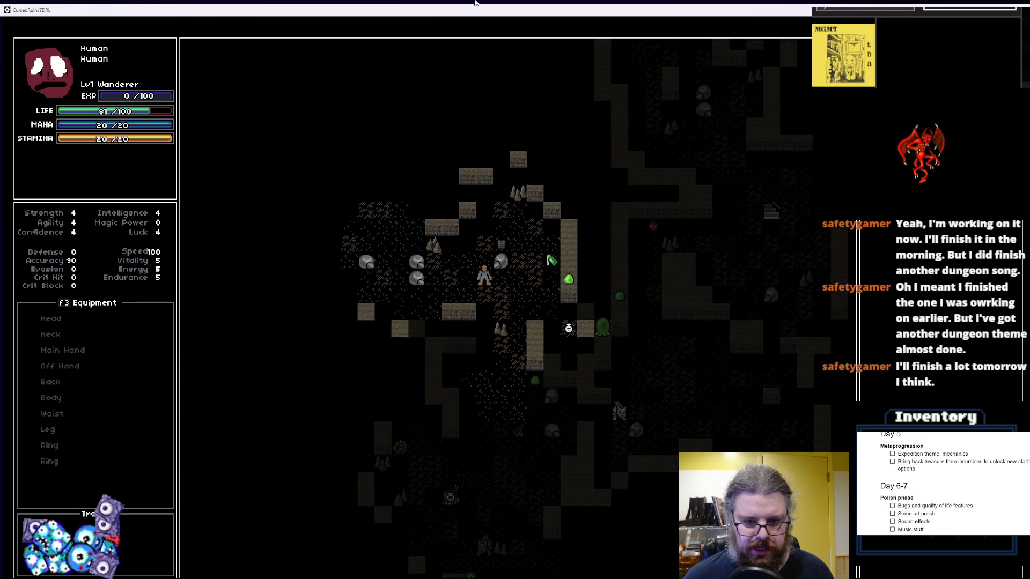
key(Up)
key(Up)
key(Up)
key(Right)
key(Up)
key(Up)
key(Up)
key(Up)
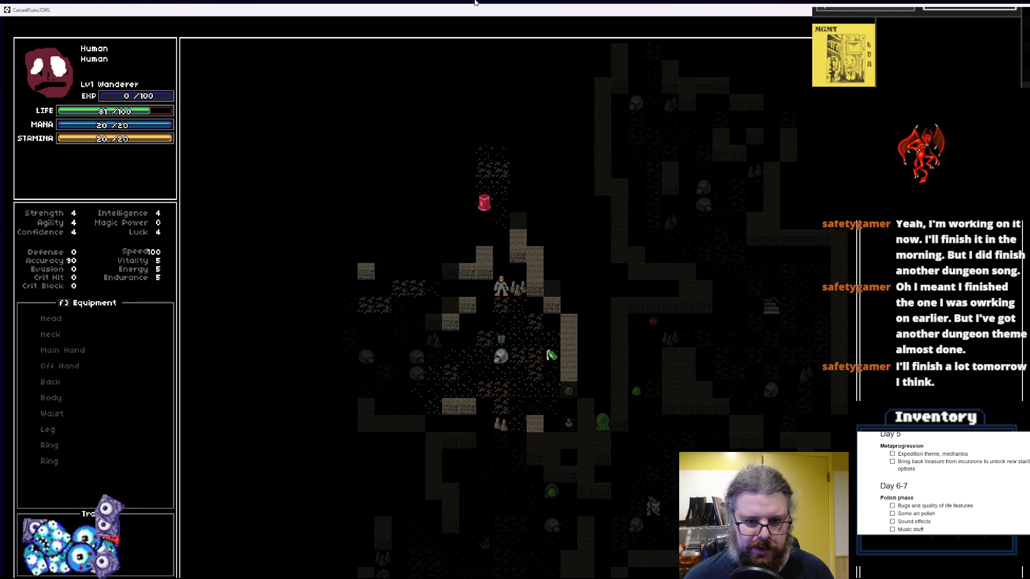
key(Up)
key(Up)
key(Up)
key(Up)
key(Up)
key(Up)
key(Up)
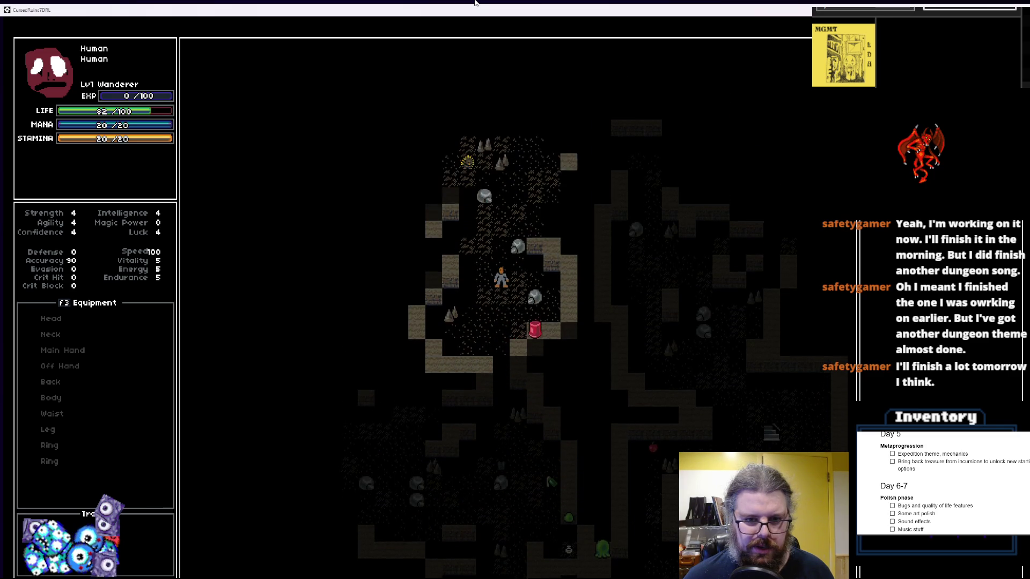
key(Up)
key(Up)
key(Up)
key(Up)
key(Right)
key(Up)
key(Up)
key(Up)
key(Up)
key(Left)
key(Left)
key(Left)
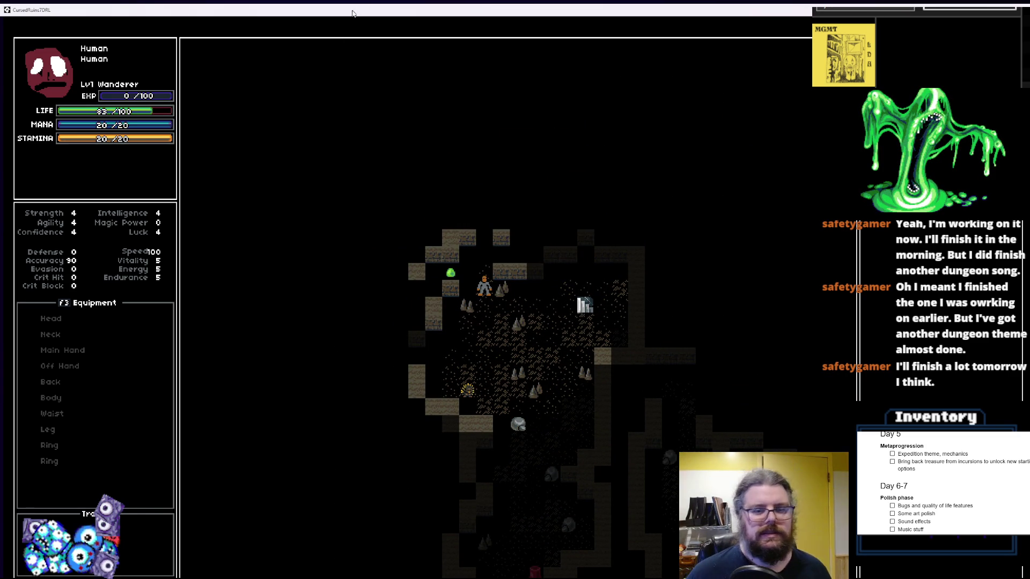
Exit fullscreen and close the running CursedRuinsTDRL game
double_click(362, 8)
click(531, 156)
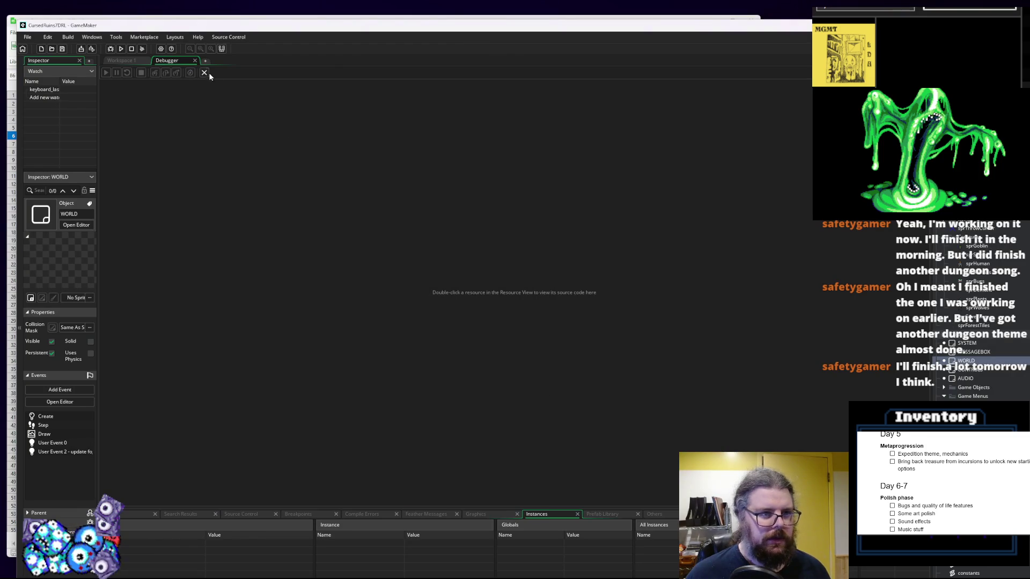
click(204, 72)
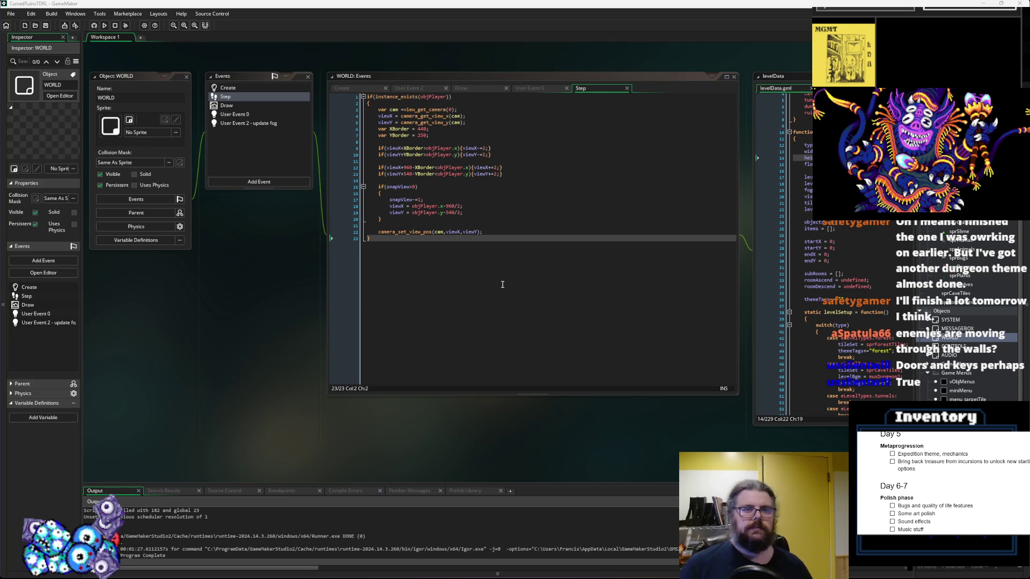
Save the WORLD Step code, then bring the cave generation case and levelRooms script into view
click(536, 226)
mouse_move(536, 227)
mouse_down()
mouse_move(551, 279)
mouse_move(526, 292)
mouse_move(329, 306)
mouse_move(510, 440)
mouse_move(537, 190)
mouse_up()
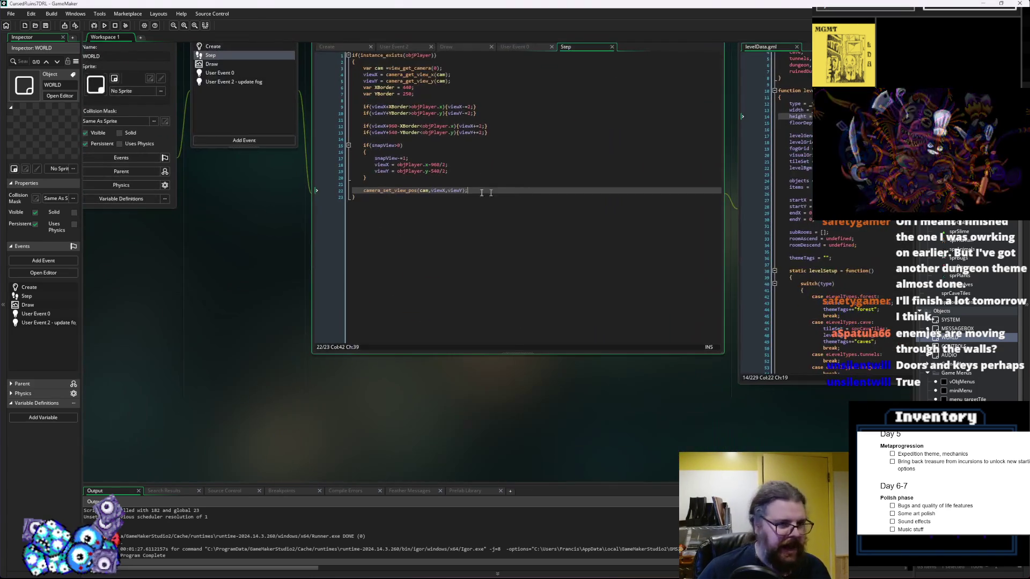
click(47, 30)
mouse_move(322, 241)
mouse_down()
mouse_move(386, 278)
mouse_move(308, 324)
mouse_move(481, 285)
mouse_up()
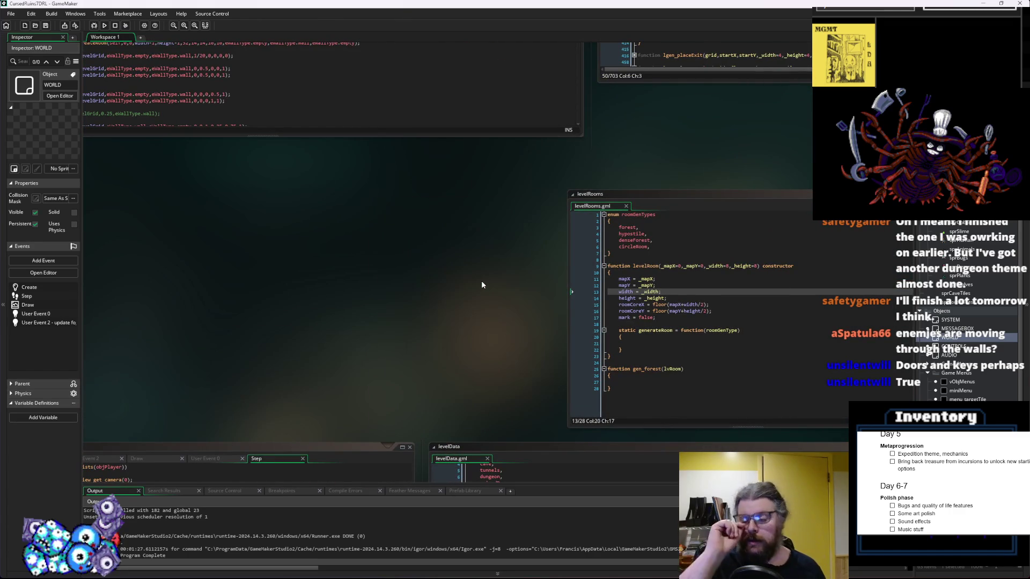
scroll(481, 283, up, 3)
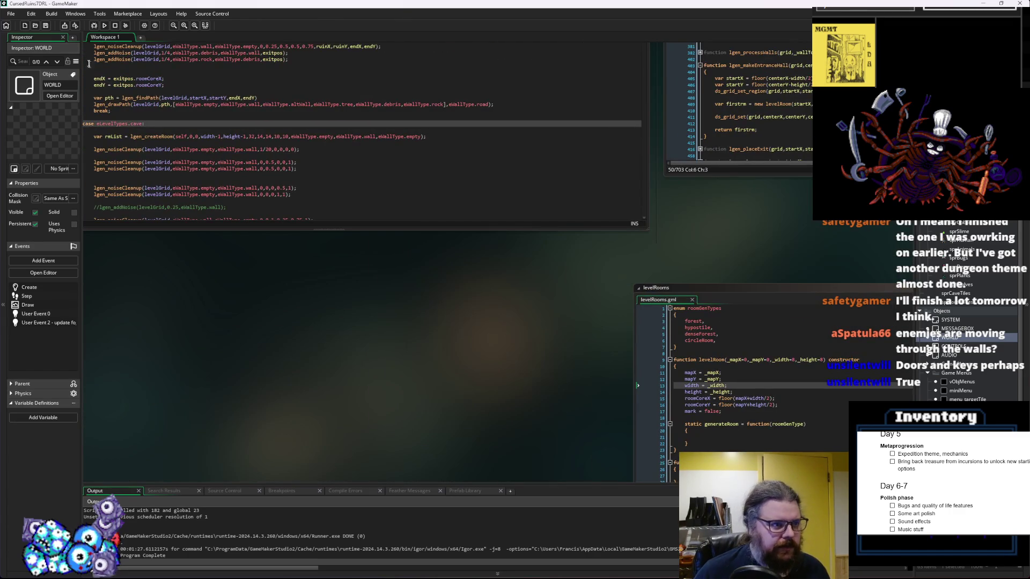